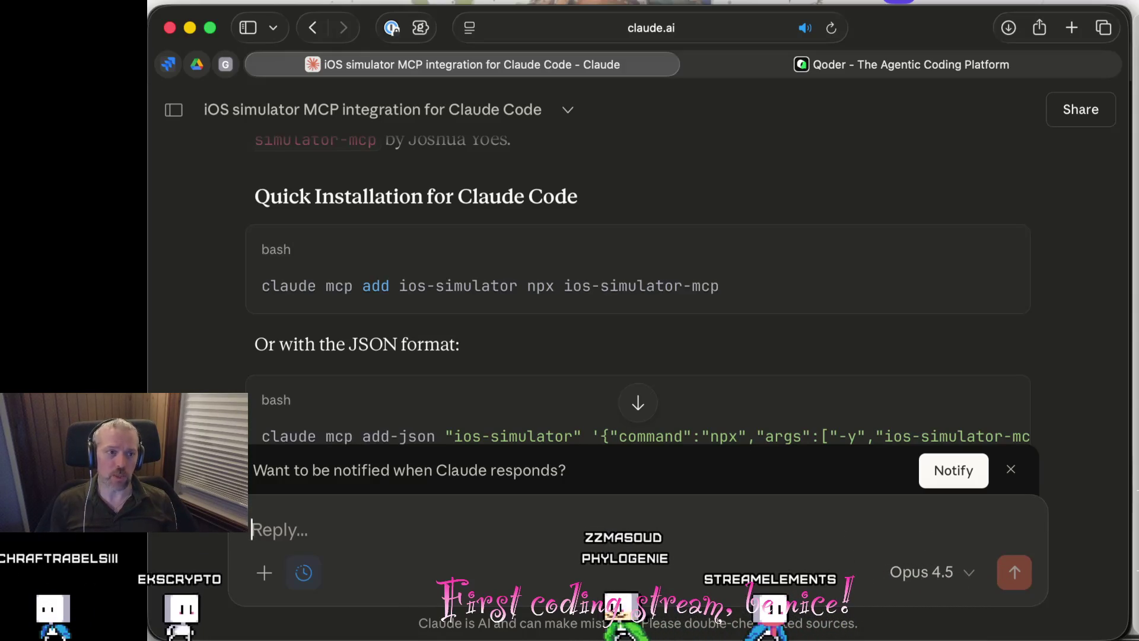
Open youtube.com and search for 'anthropic'.
left_click(707, 38)
type("y")
key("Return")
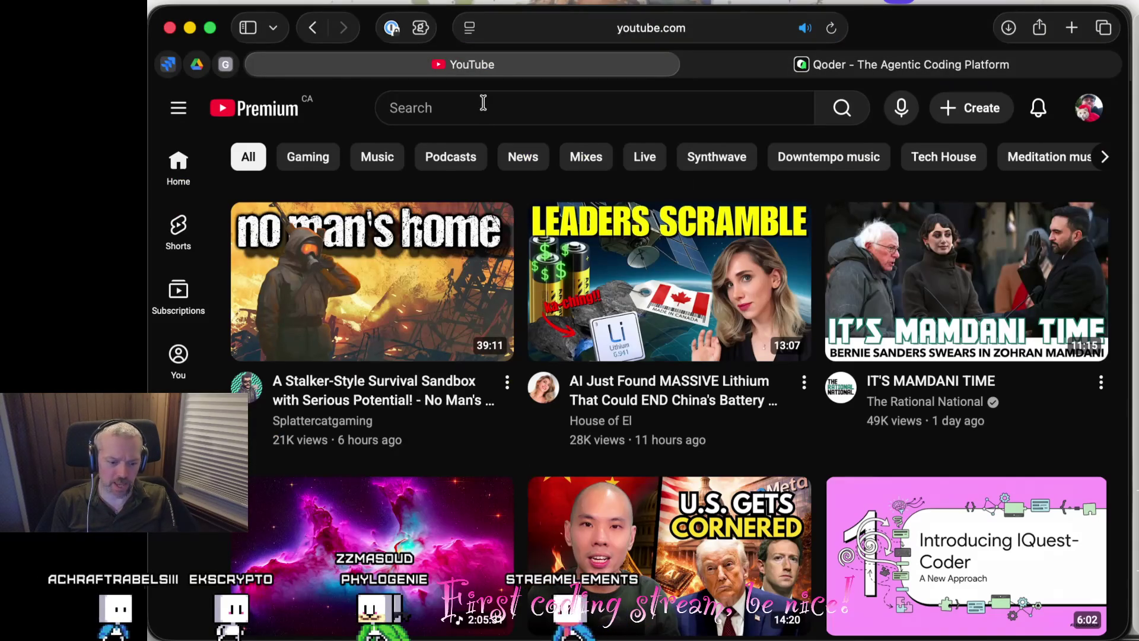
left_click(483, 105)
type("anthropic")
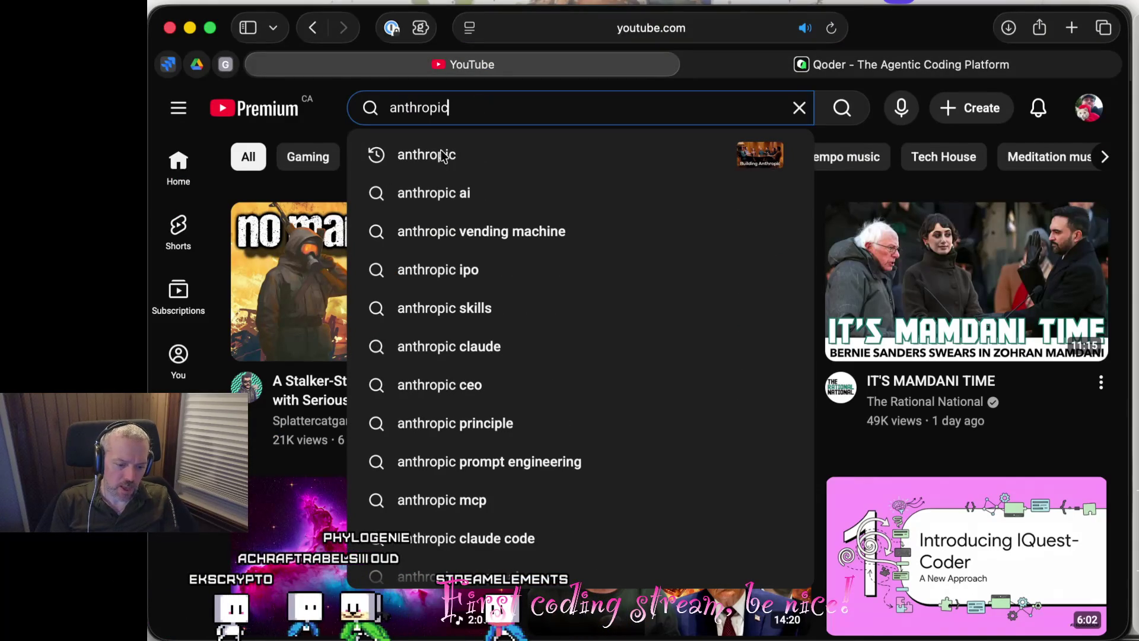
left_click(440, 169)
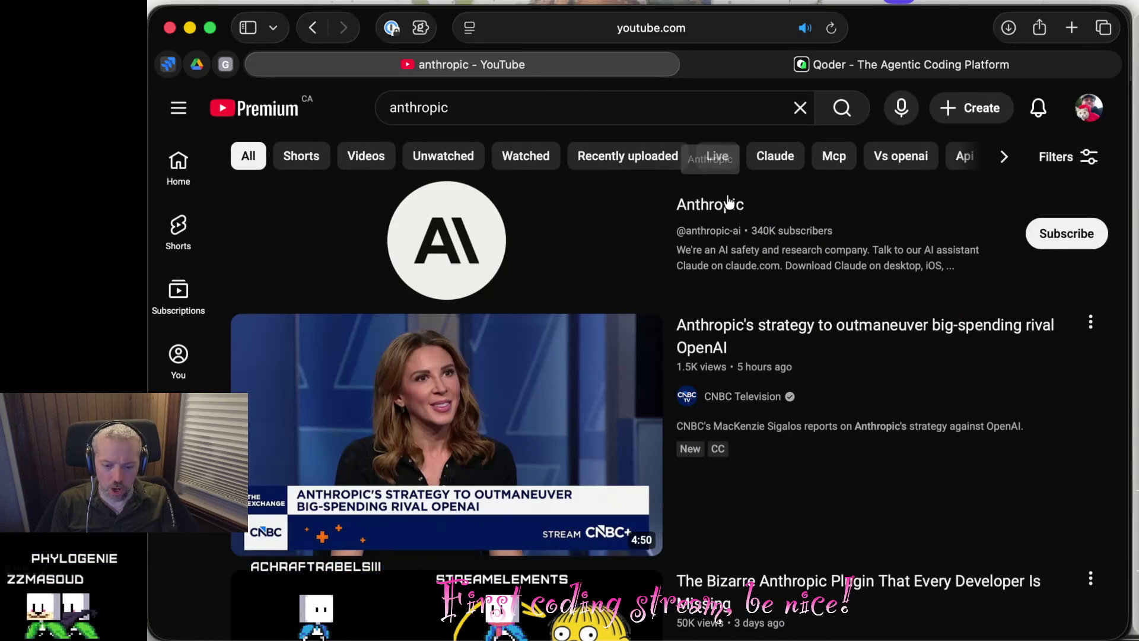
Open the Anthropic channel's Videos tab and scroll through its uploads.
left_click(720, 203)
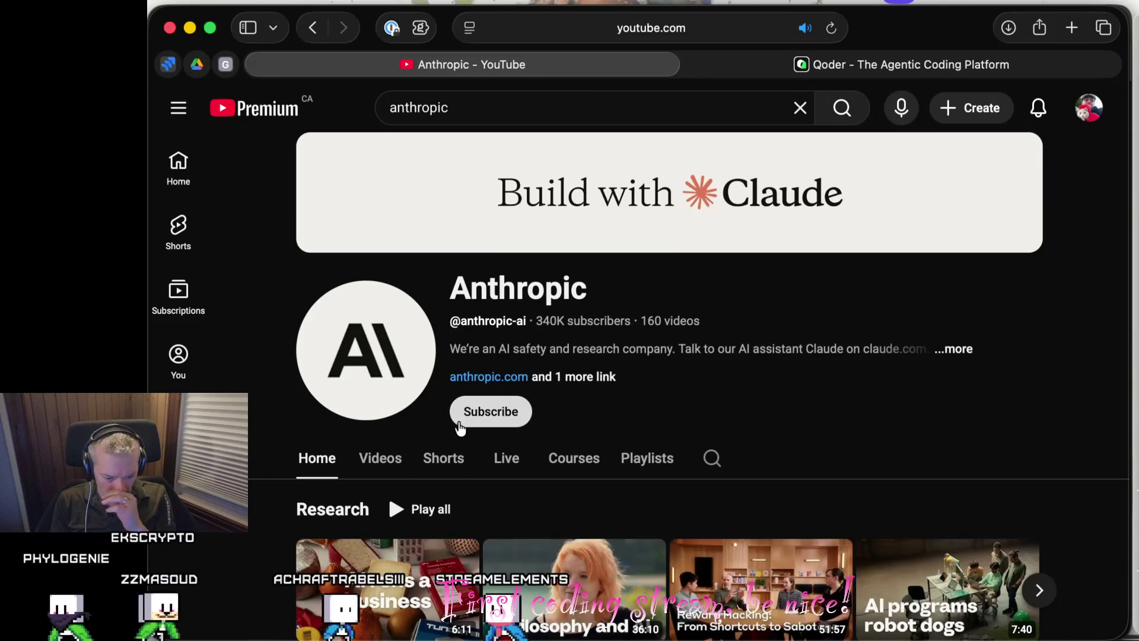
left_click(378, 461)
scroll(639, 408, "down", 6)
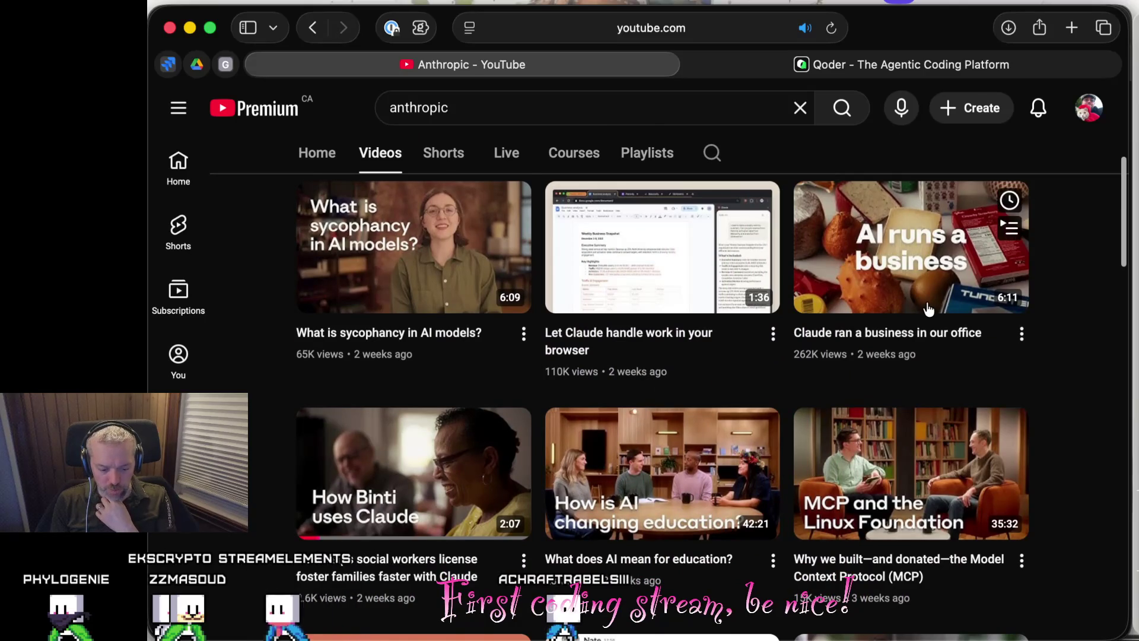
scroll(929, 308, "down", 4)
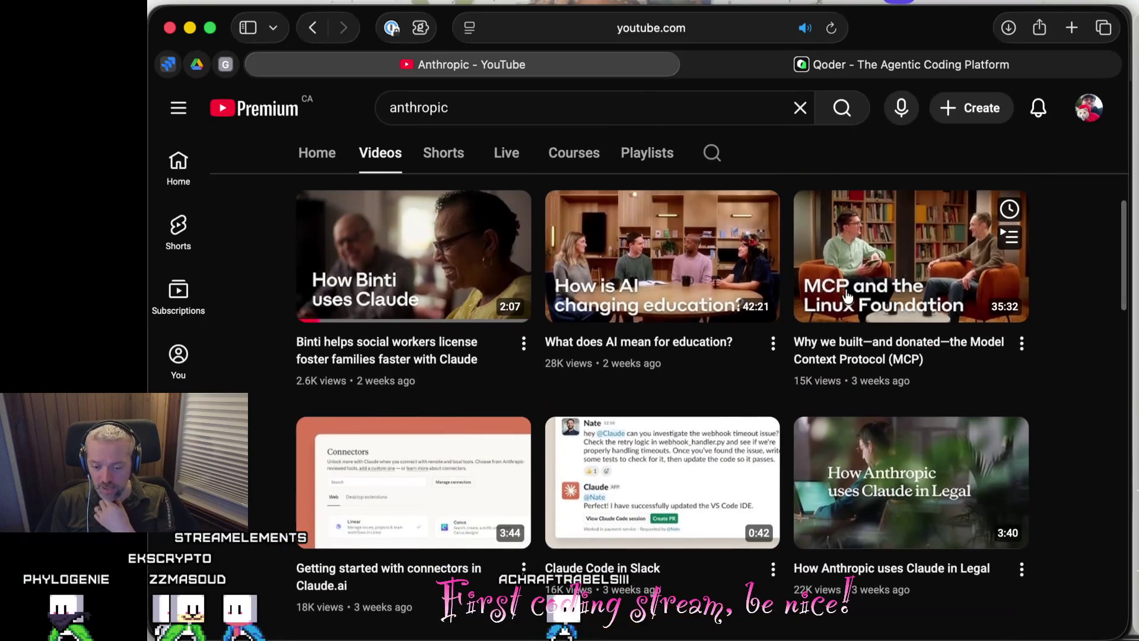
scroll(880, 372, "down", 3)
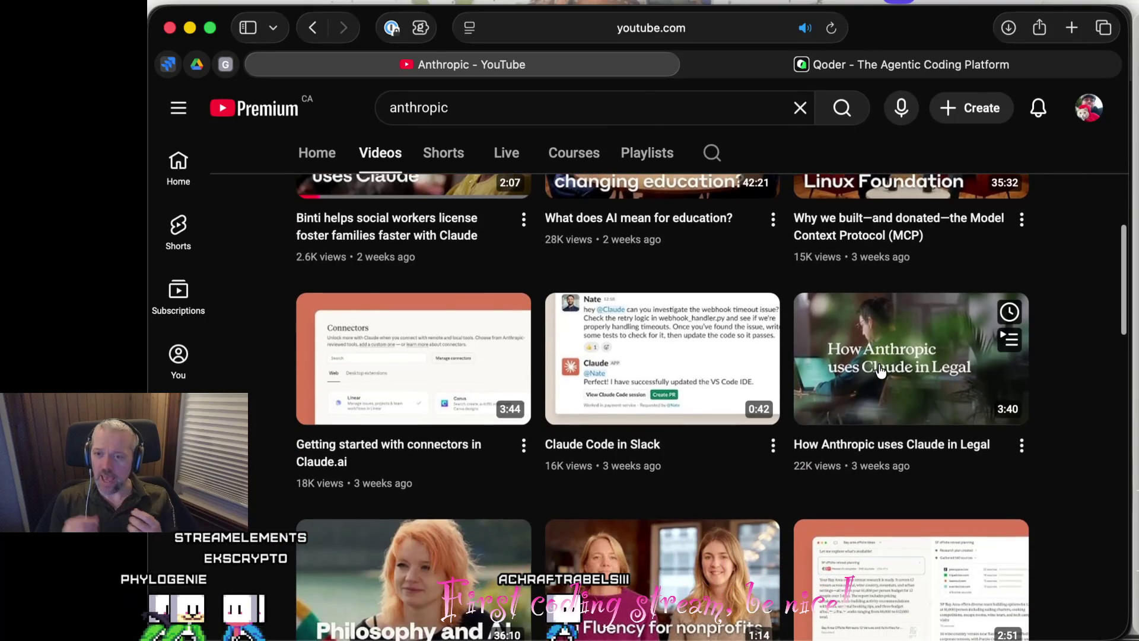
scroll(880, 372, "down", 10)
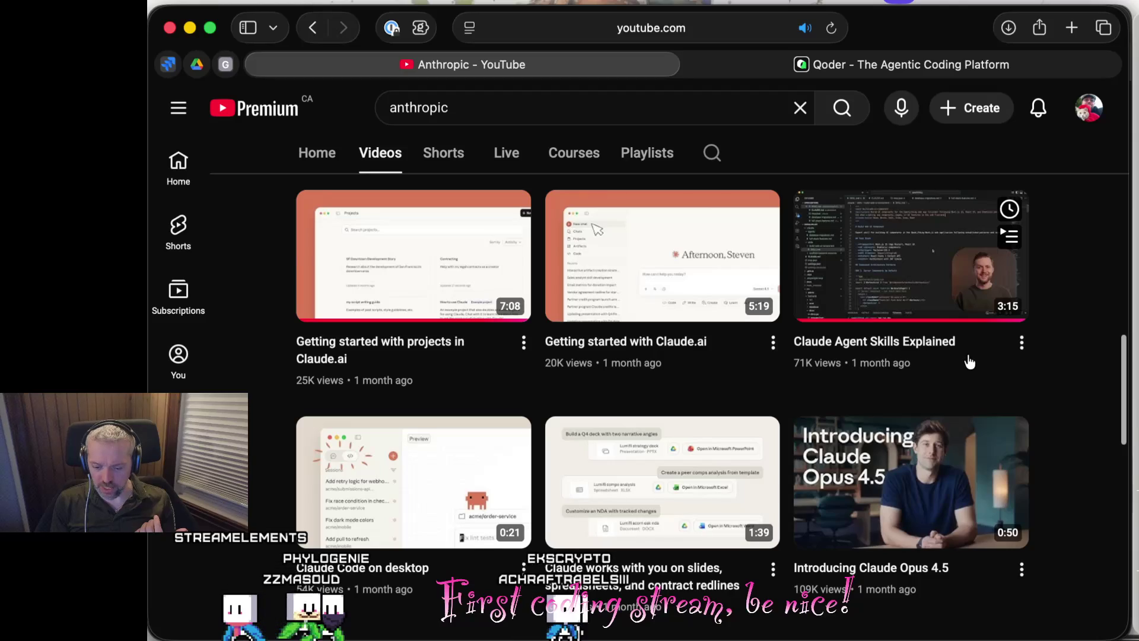
scroll(970, 362, "up", 5)
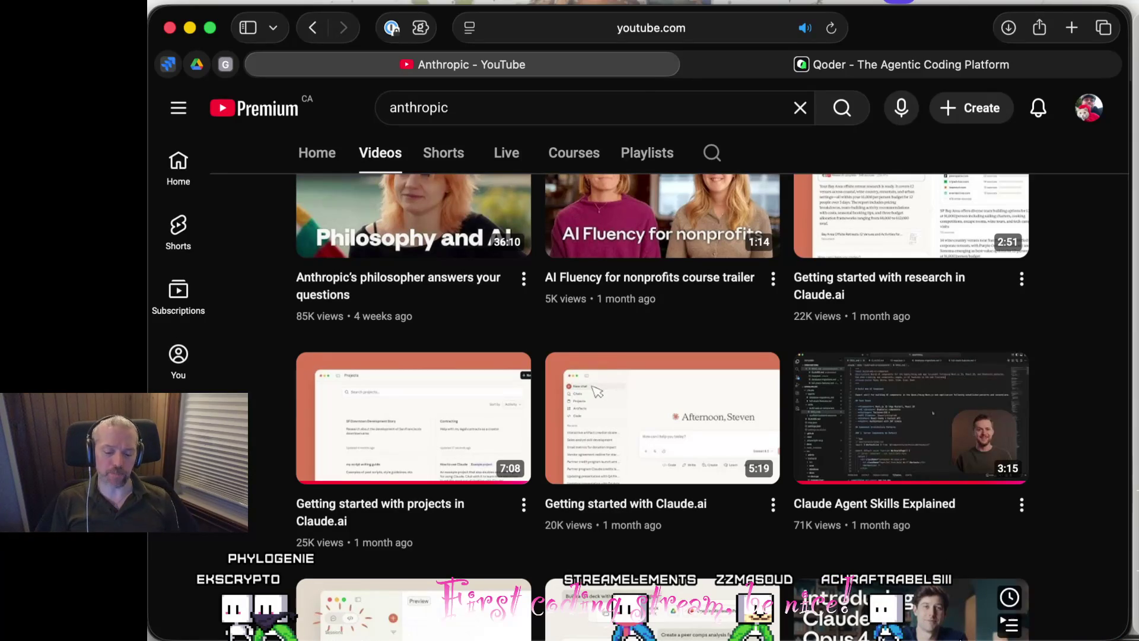
Scroll through the Anthropic Videos grid, then close the Qoder page in Safari.
scroll(880, 424, "down", 5)
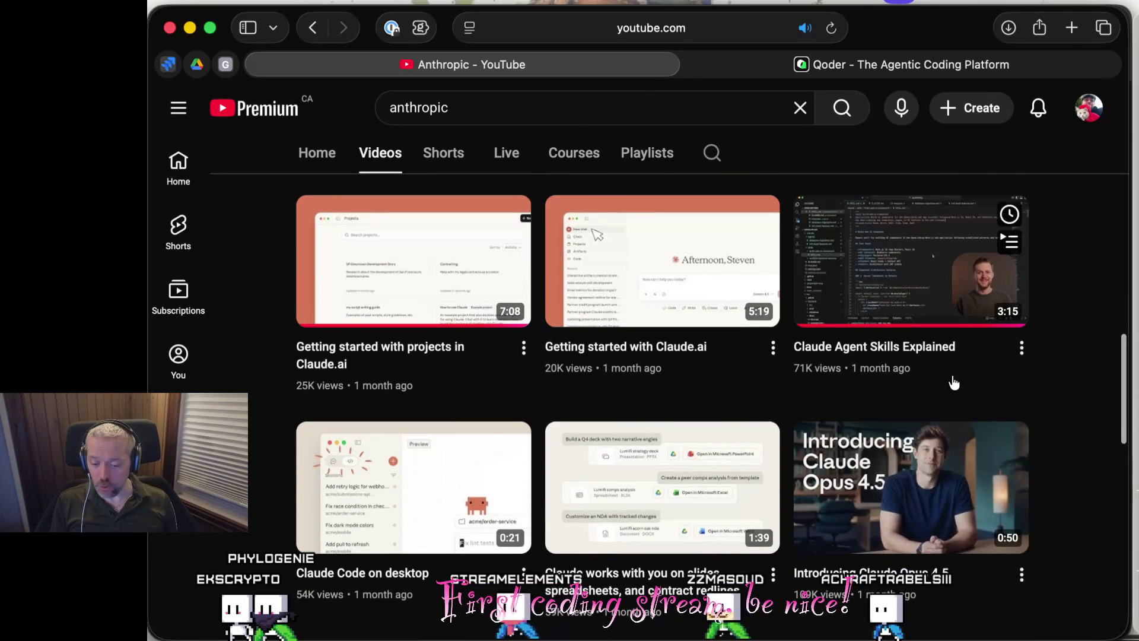
scroll(954, 383, "down", 3)
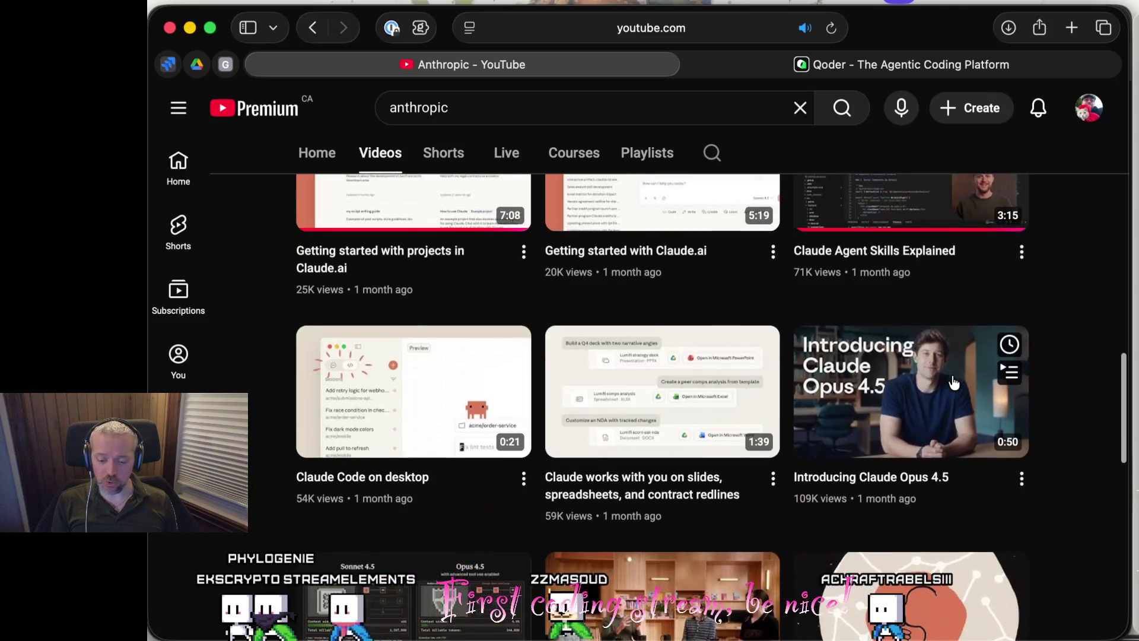
scroll(954, 381, "up", 2)
scroll(886, 294, "down", 5)
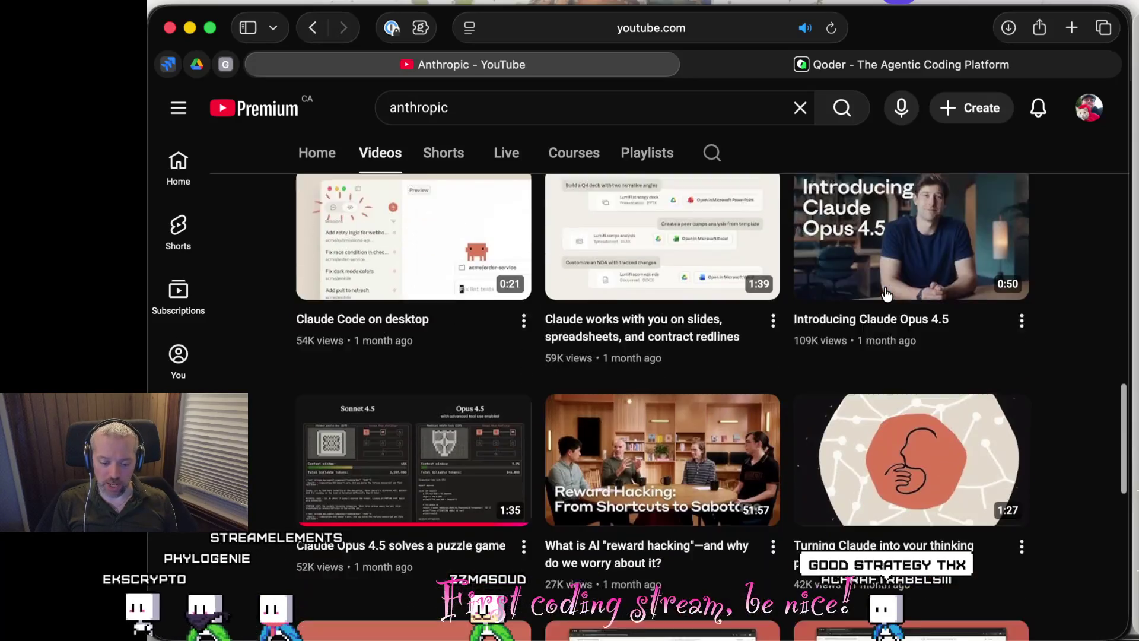
scroll(886, 294, "down", 12)
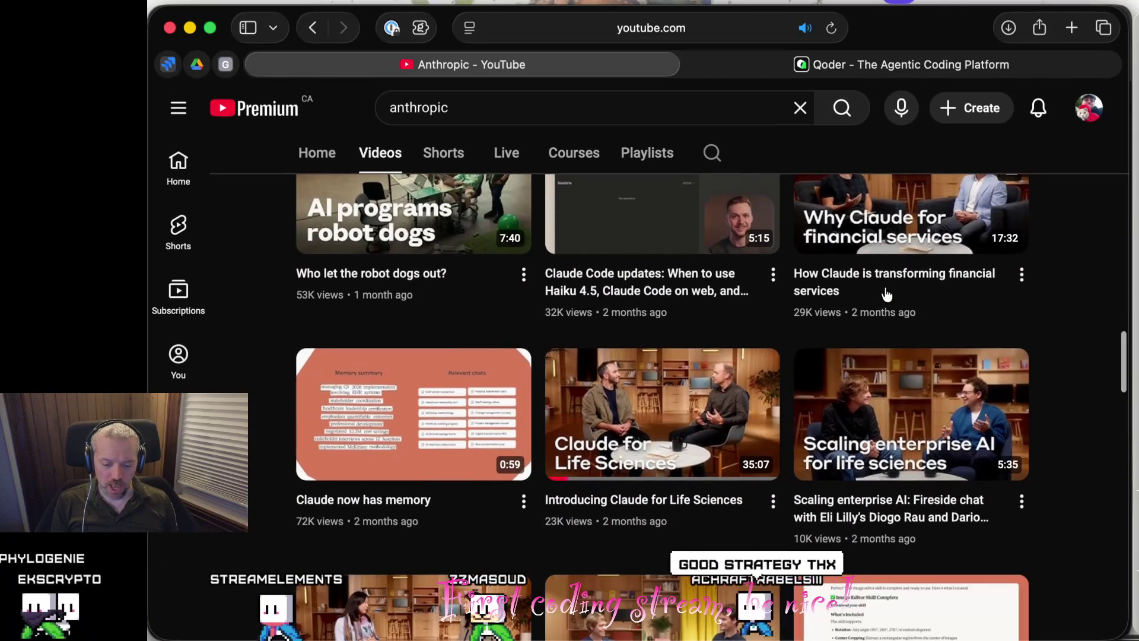
scroll(886, 293, "down", 10)
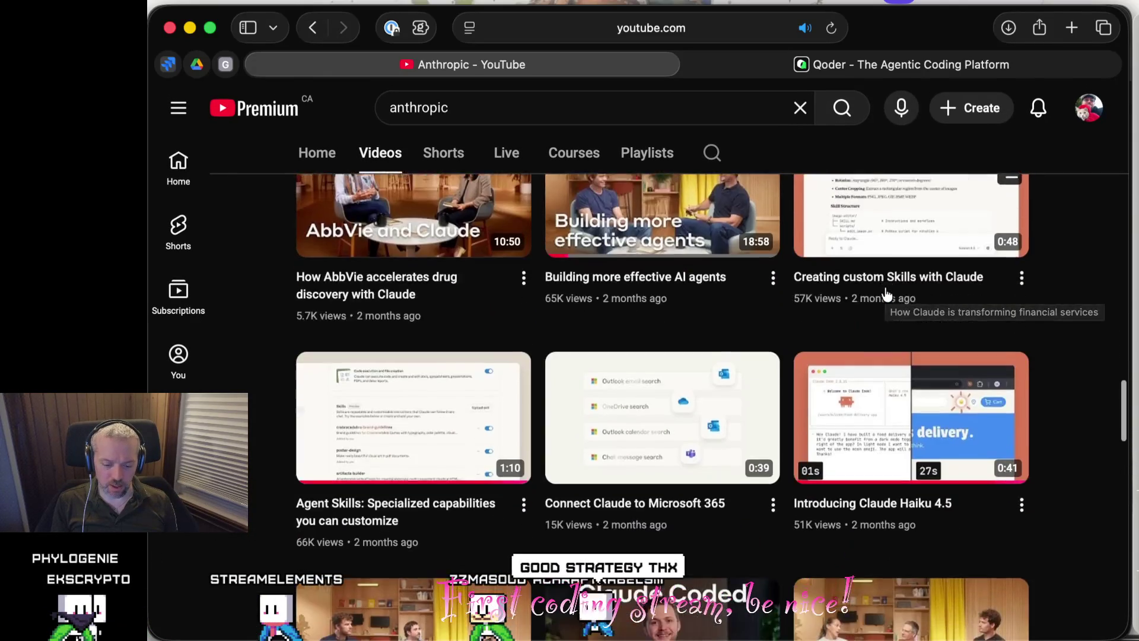
scroll(886, 294, "down", 1)
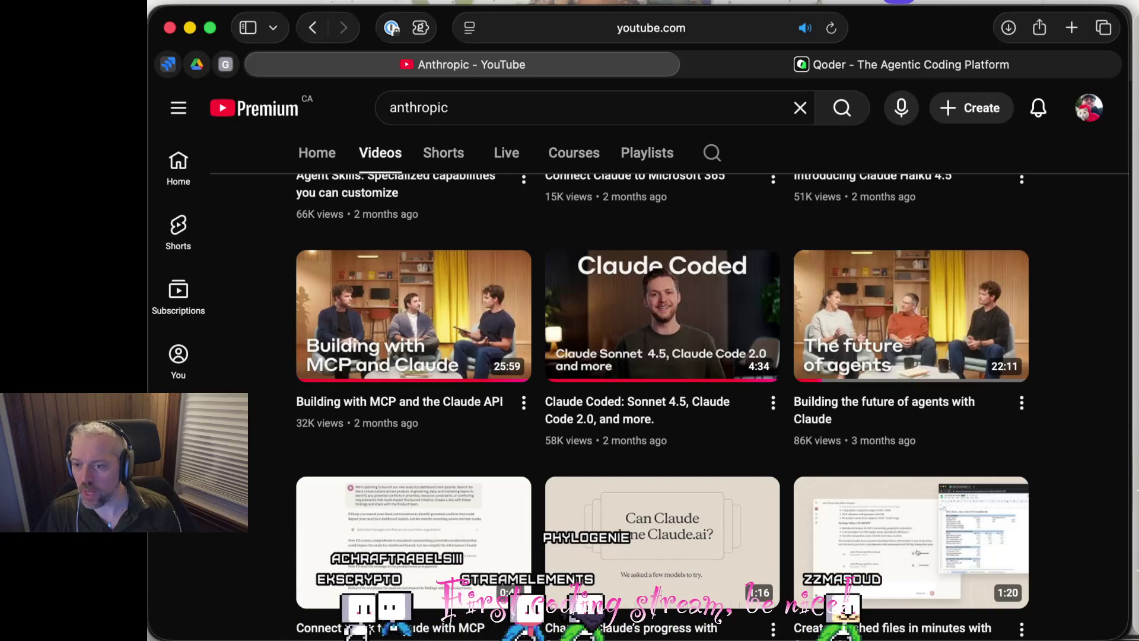
key("super+Tab")
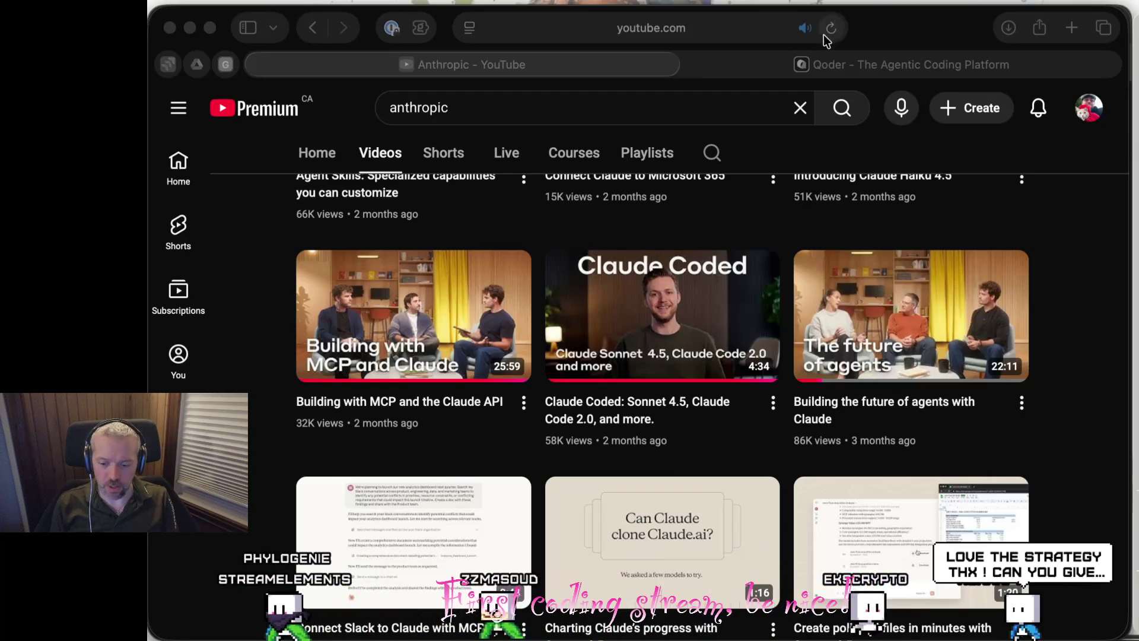
left_click(694, 65)
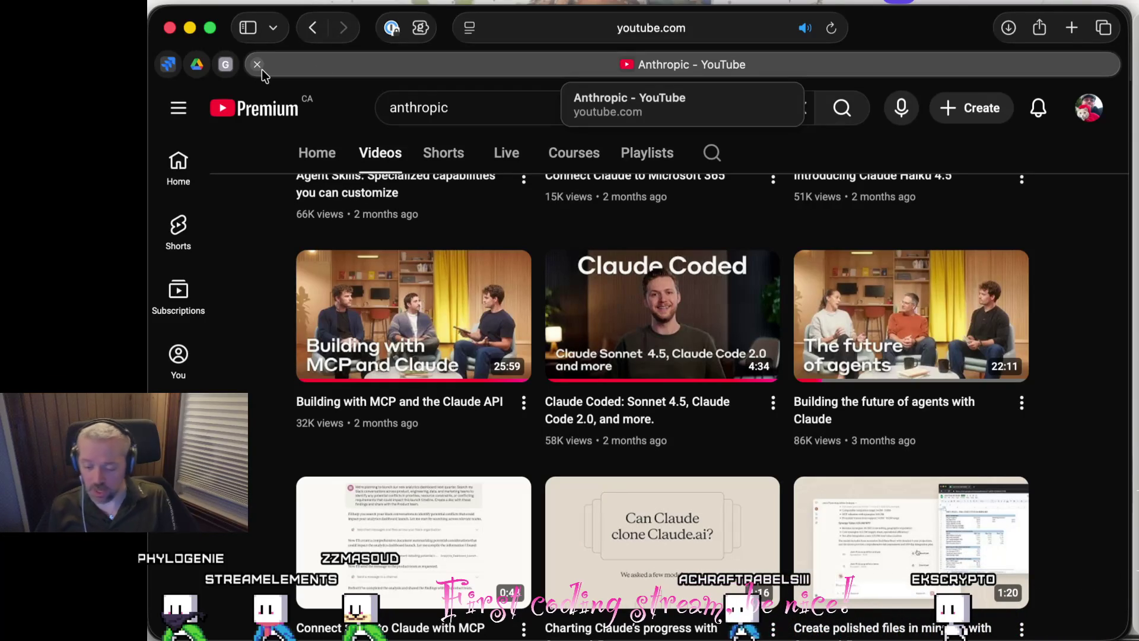
Switch to the Terminal window running Claude Code v2.0.76 in ~/stream.
left_click(1133, 296)
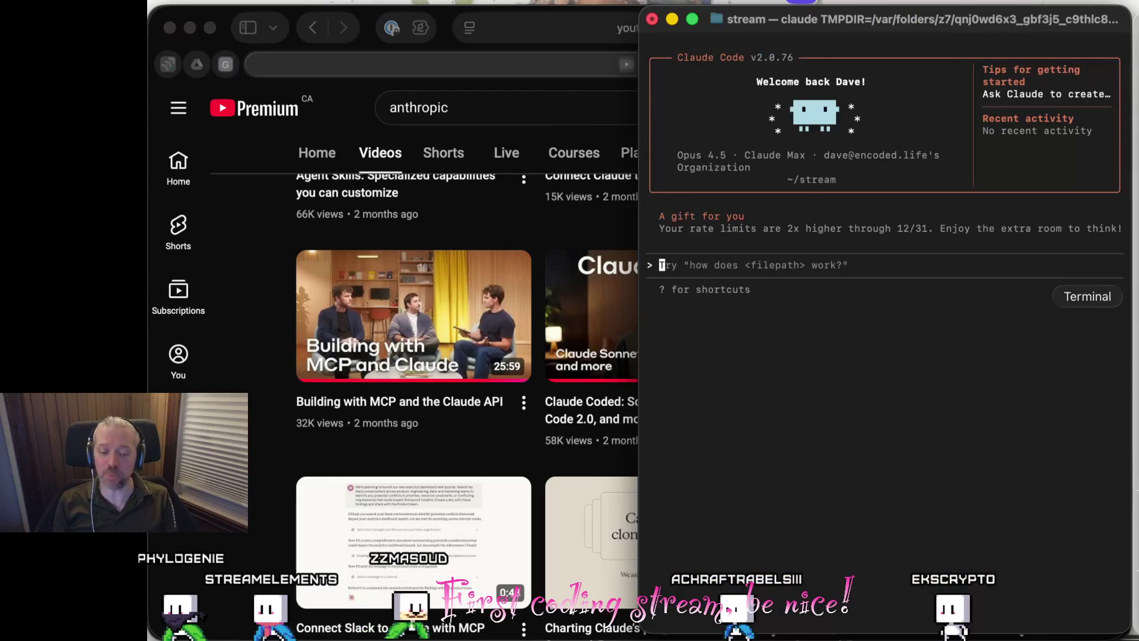
Exit Claude Code, move into ~/development, then into the Hidden Dashes folder and list its files.
type("/exit")
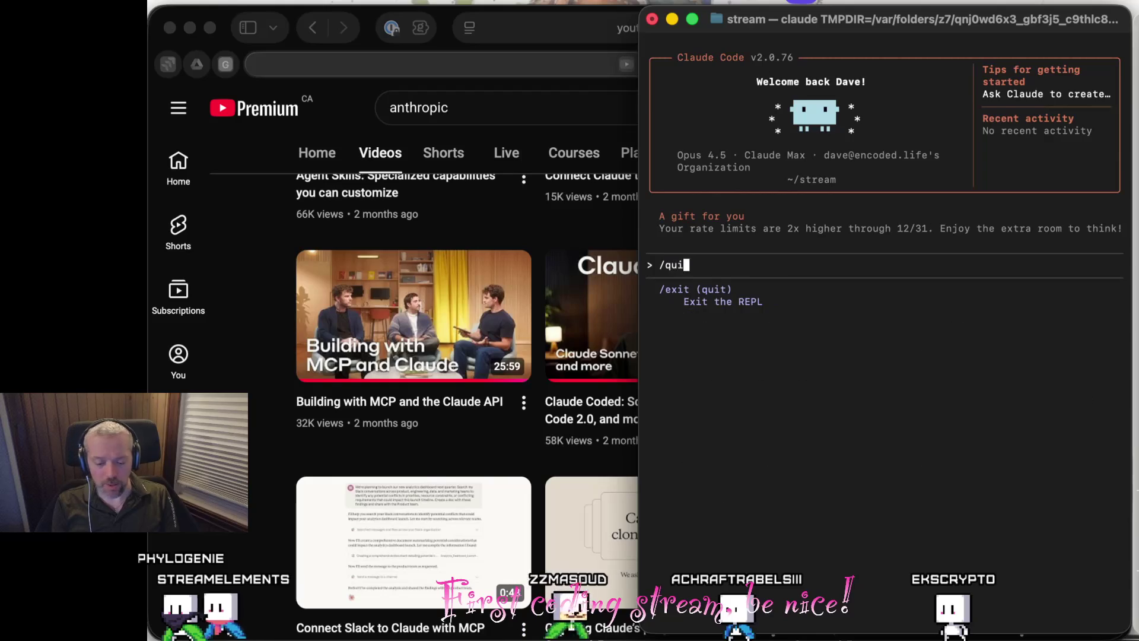
key("Return")
type("cd ~/development")
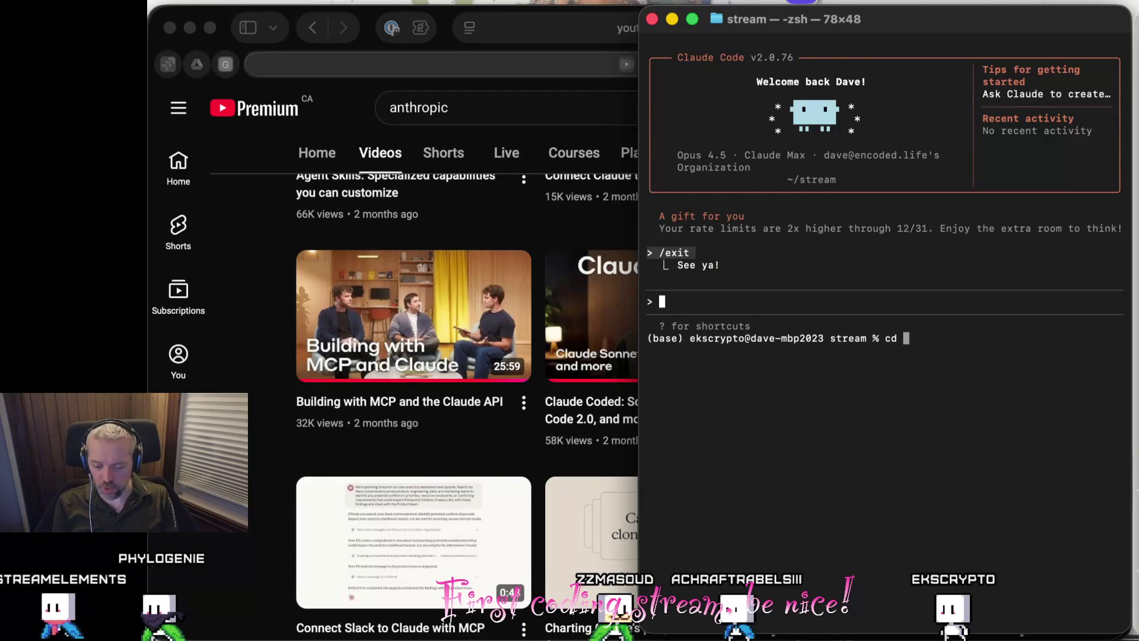
key("Return")
type("ls")
key("Return")
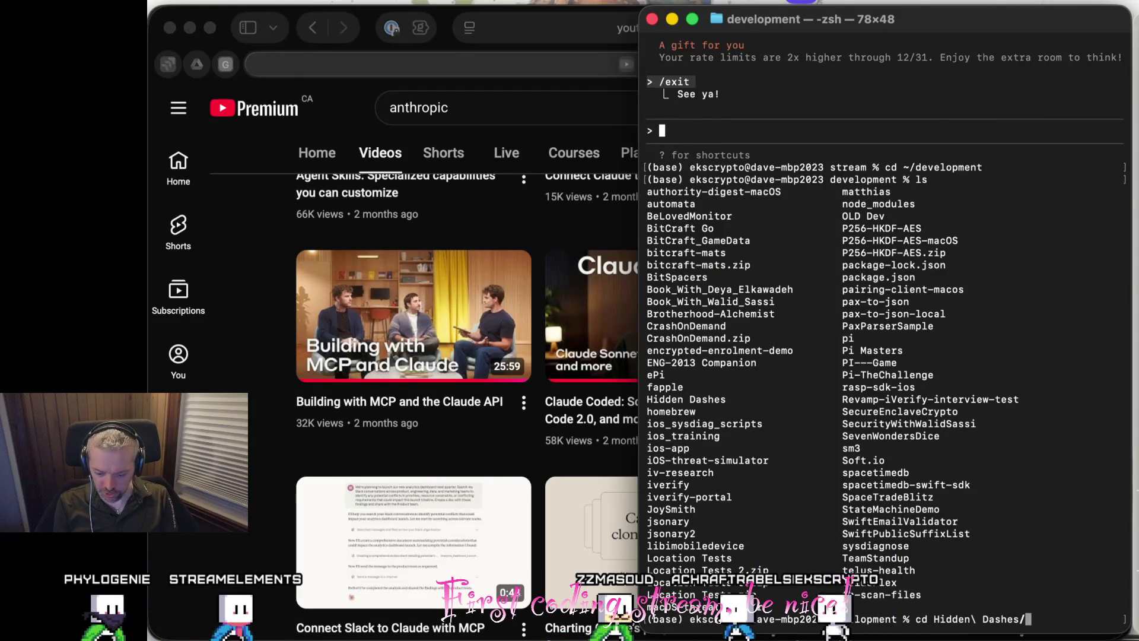
key("Return")
type("ls")
key("Return")
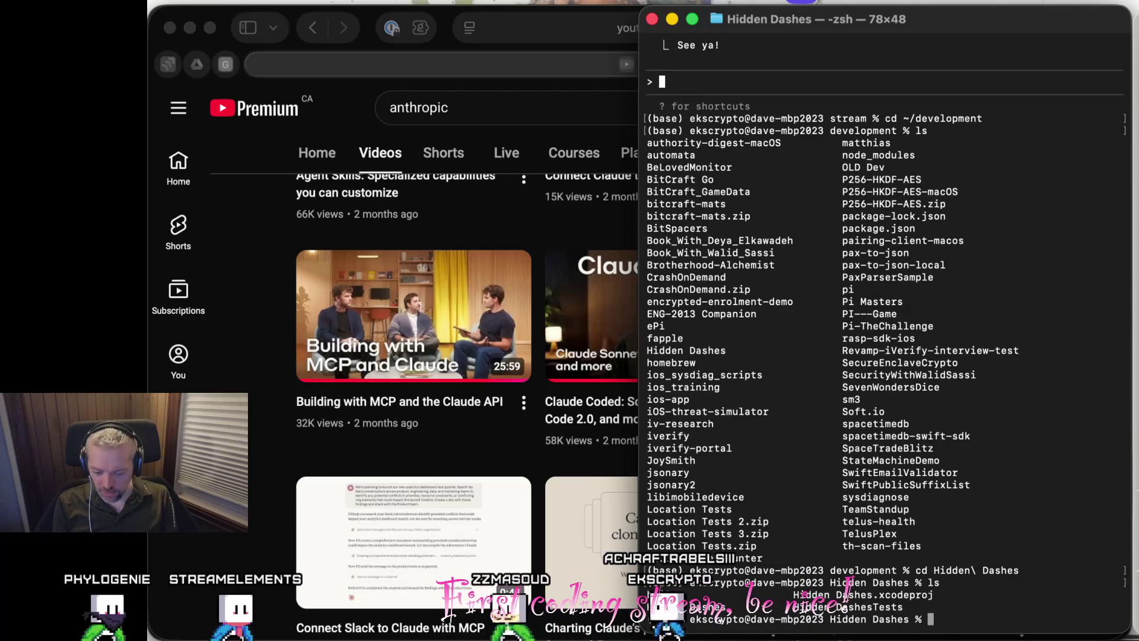
Launch claude in the Hidden Dashes folder, trust it, and run /init.
type("cla")
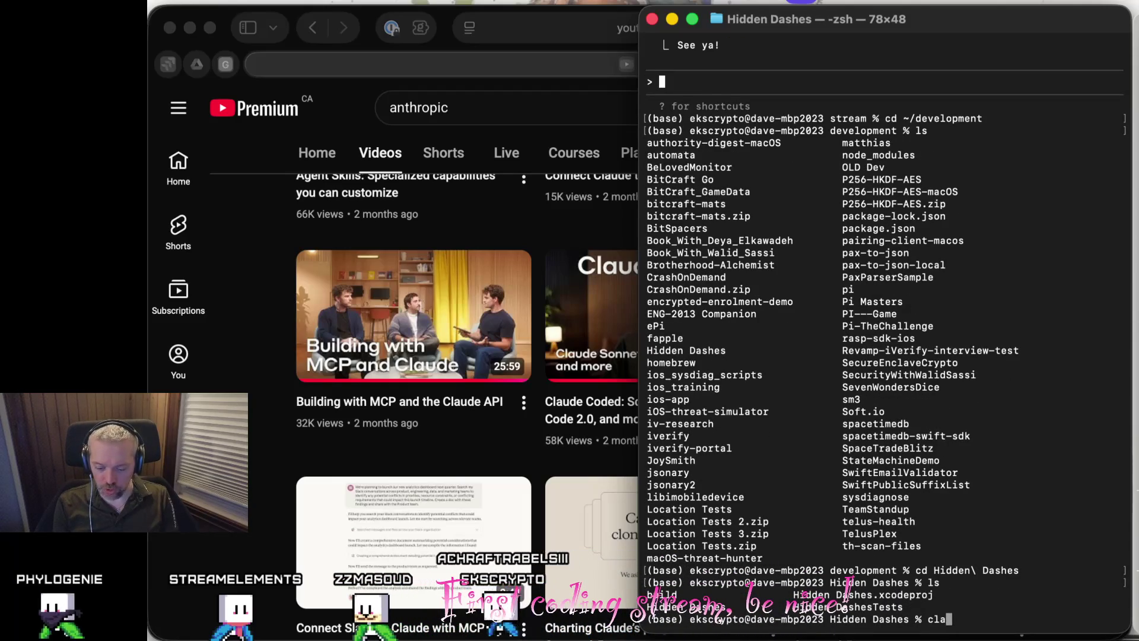
type("ude")
key("Return")
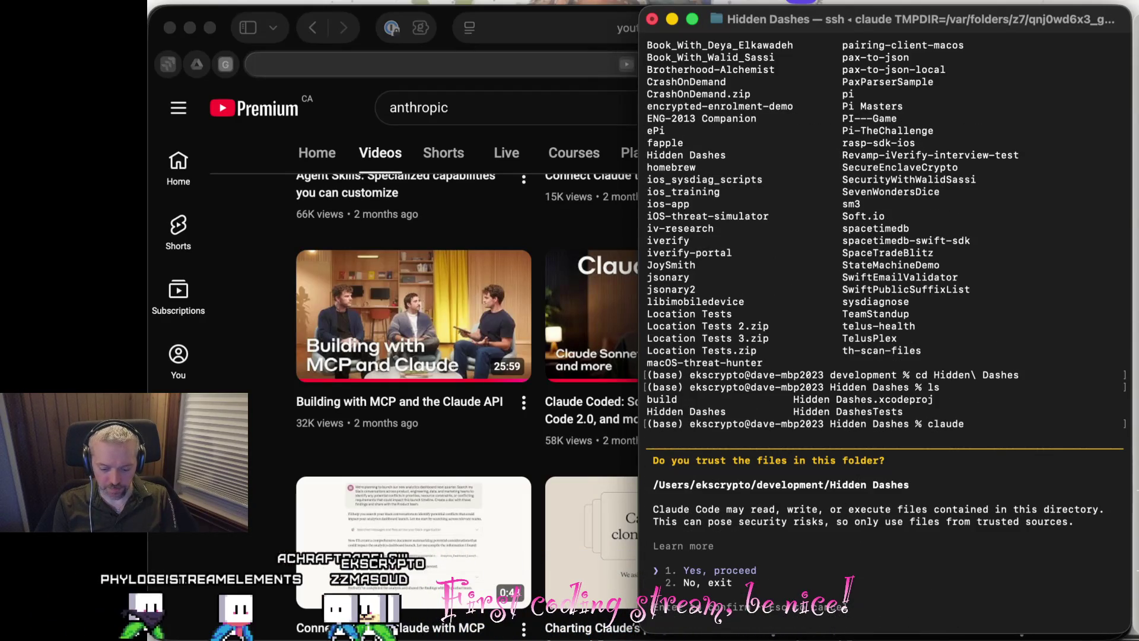
key("Return")
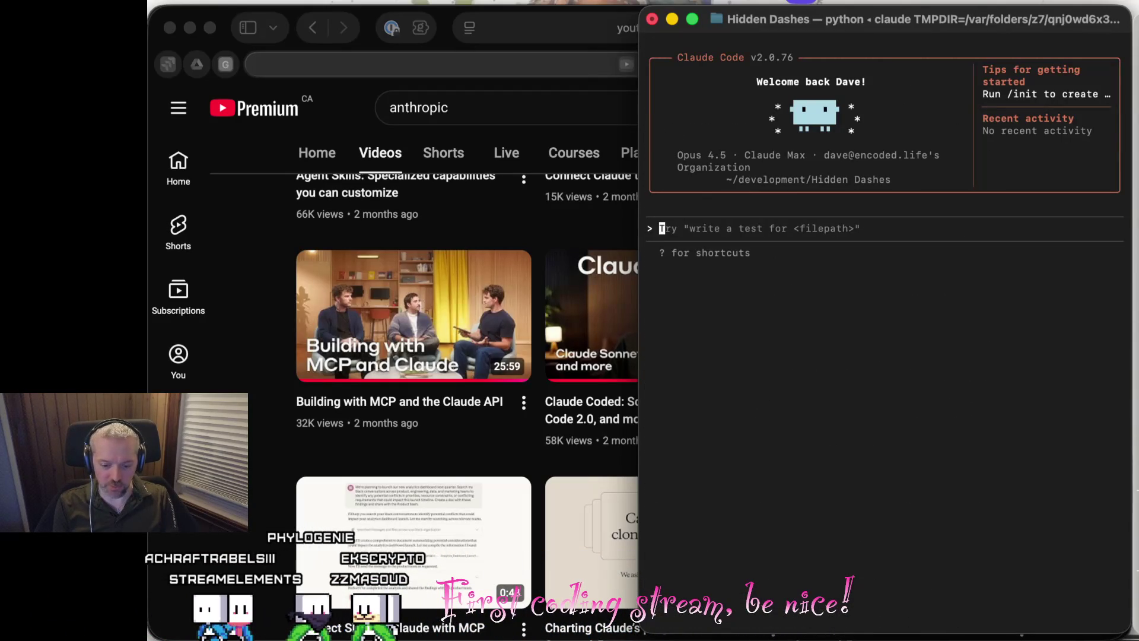
type("/init")
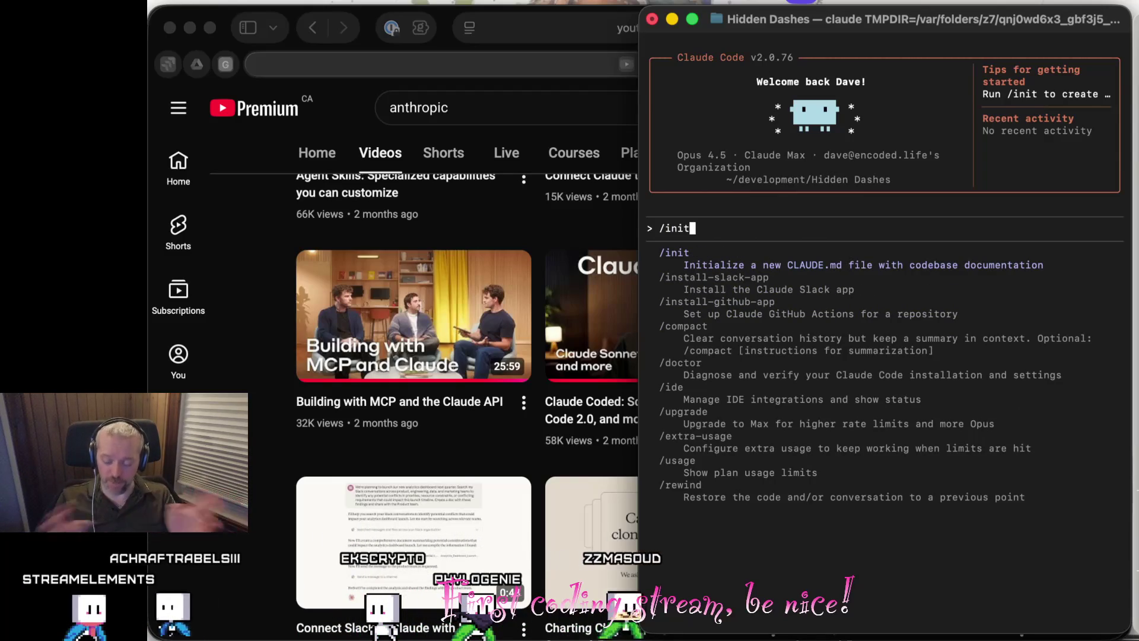
key("Return")
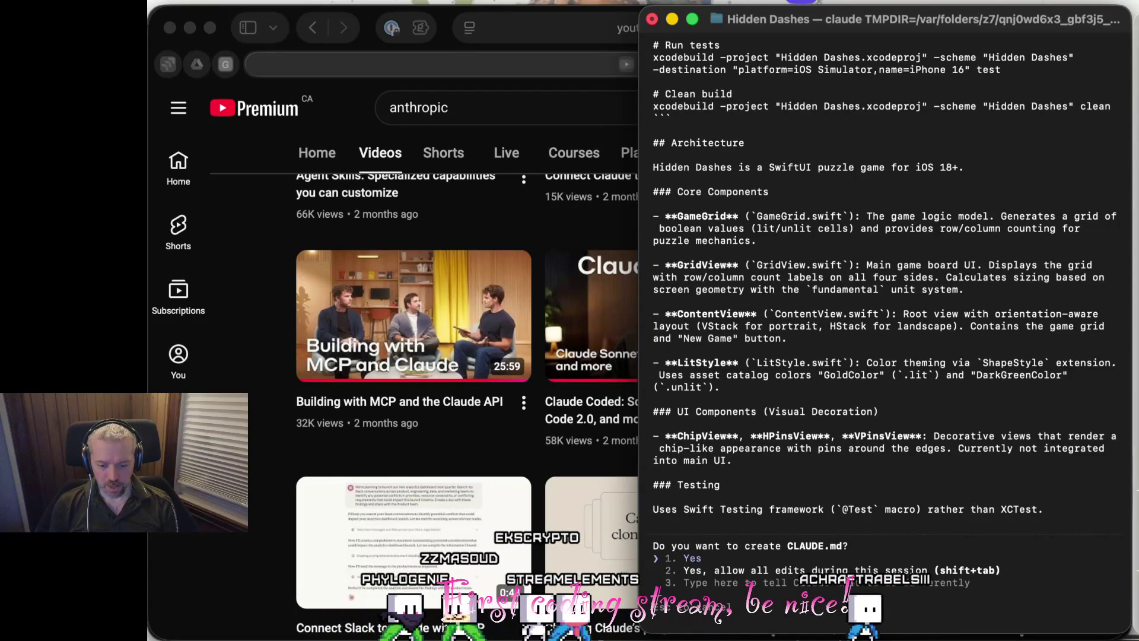
Scroll through the drafted CLAUDE.md describing Hidden Dashes as a SwiftUI iOS 18+ puzzle game.
scroll(891, 97, "up", 10)
scroll(883, 101, "down", 2)
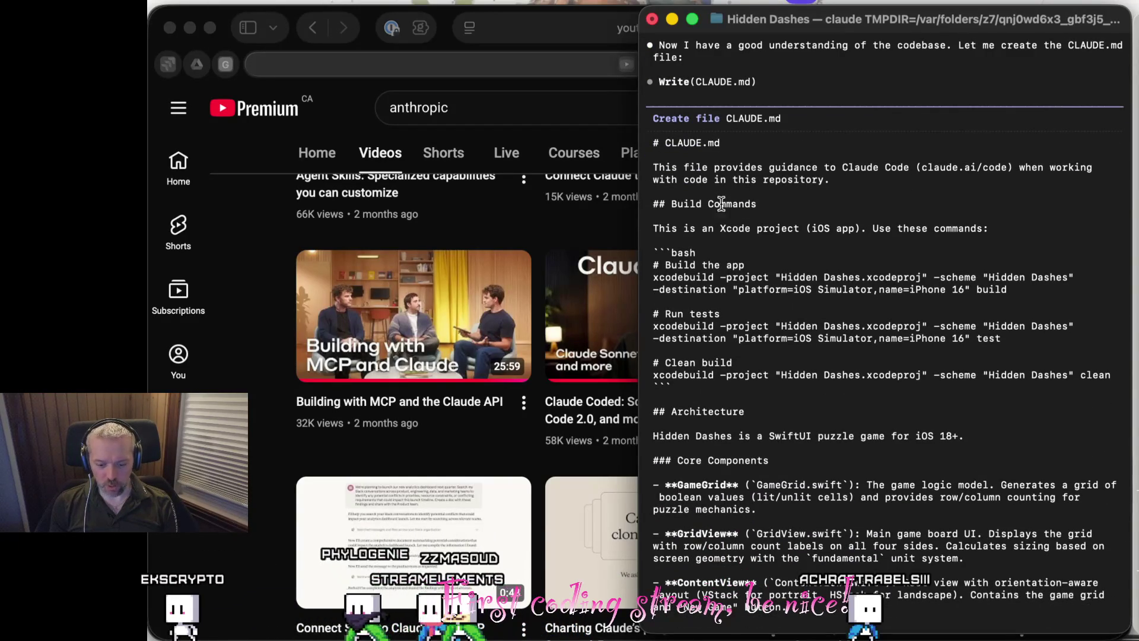
scroll(700, 184, "down", 2)
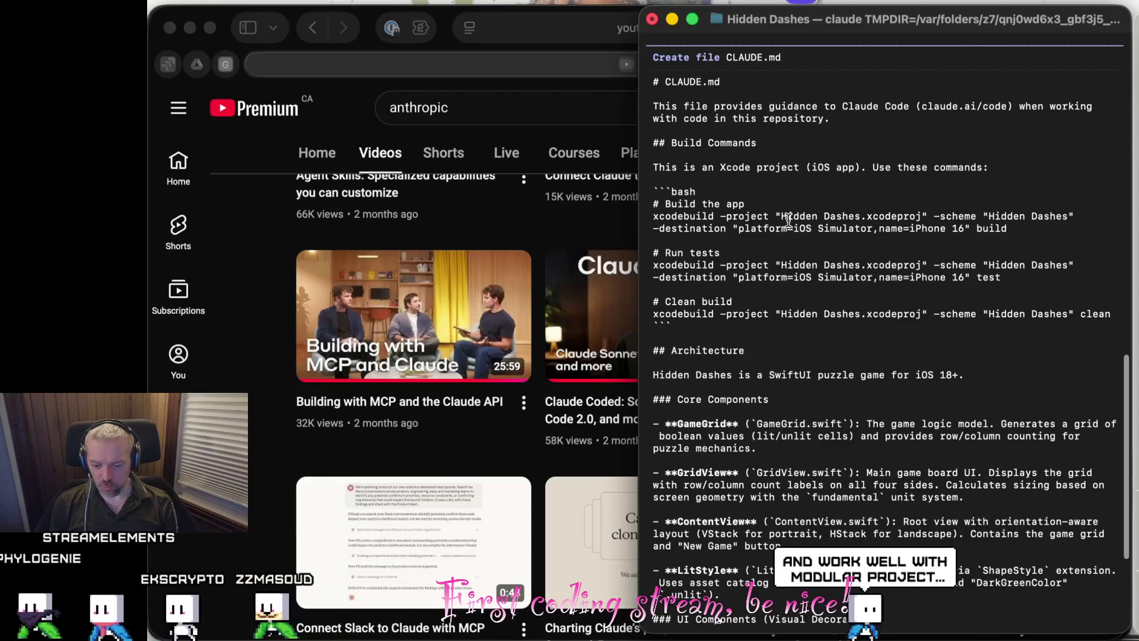
scroll(768, 240, "down", 3)
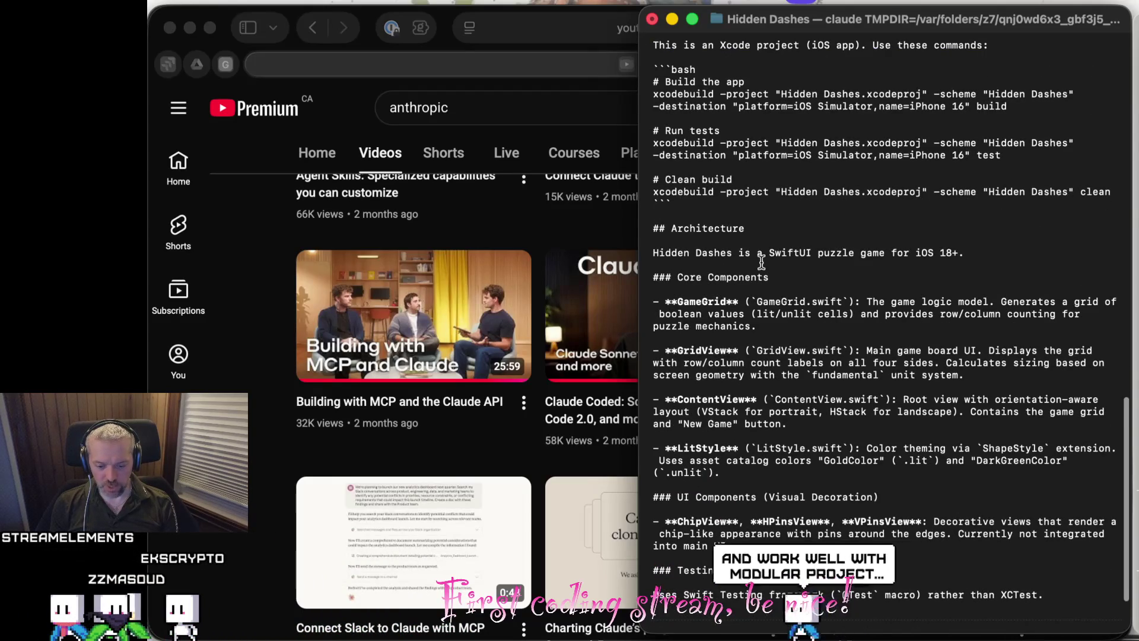
scroll(761, 261, "down", 3)
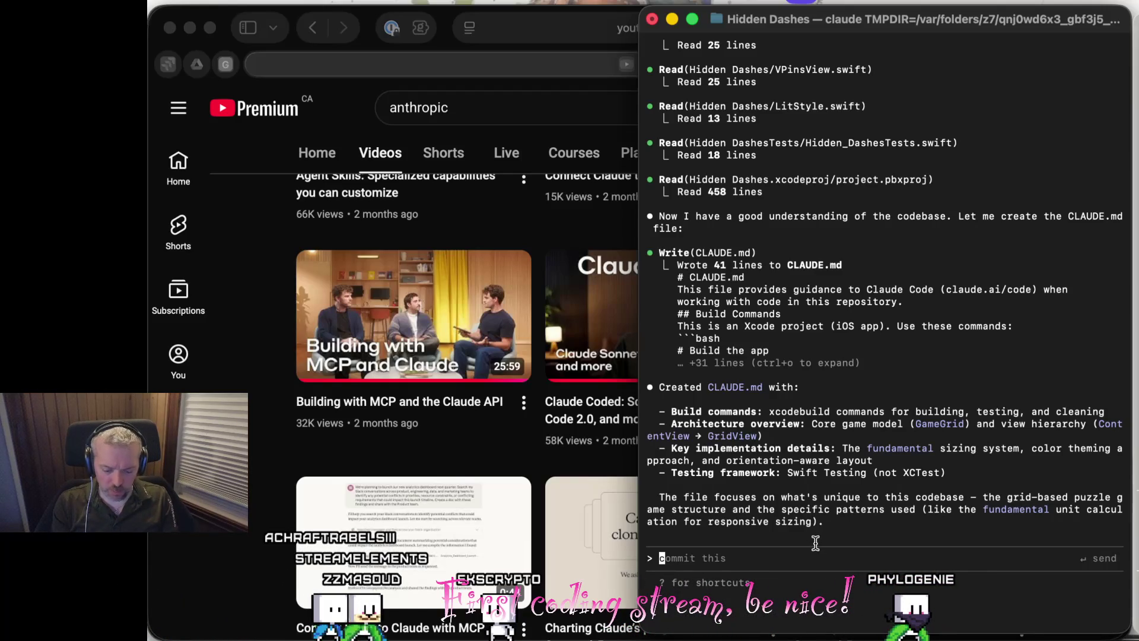
type("@.")
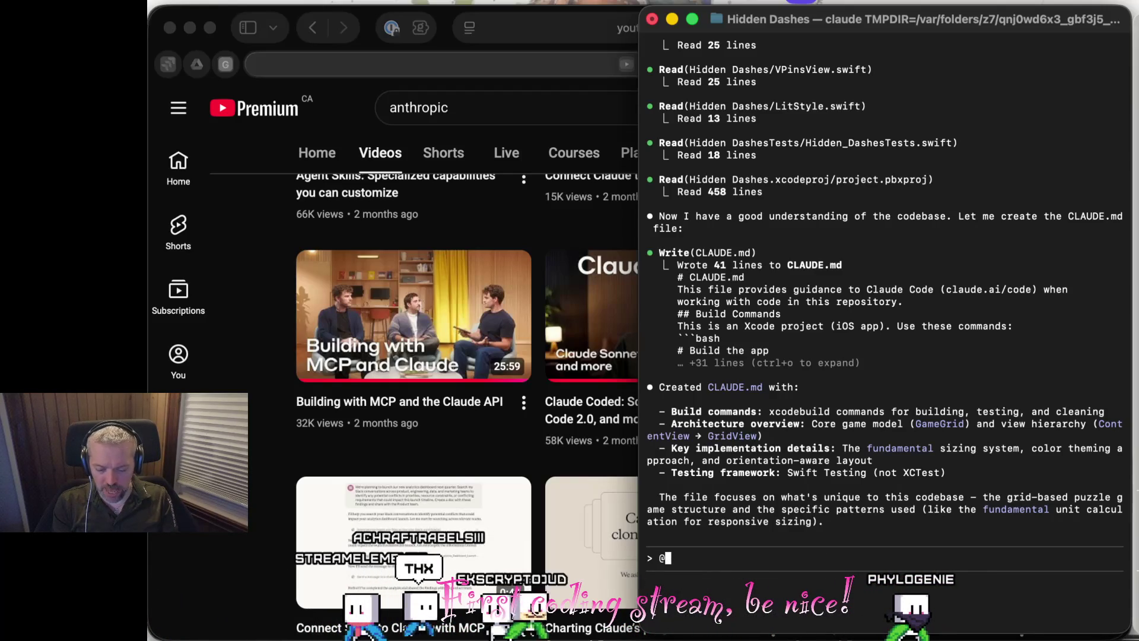
key("BackSpace")
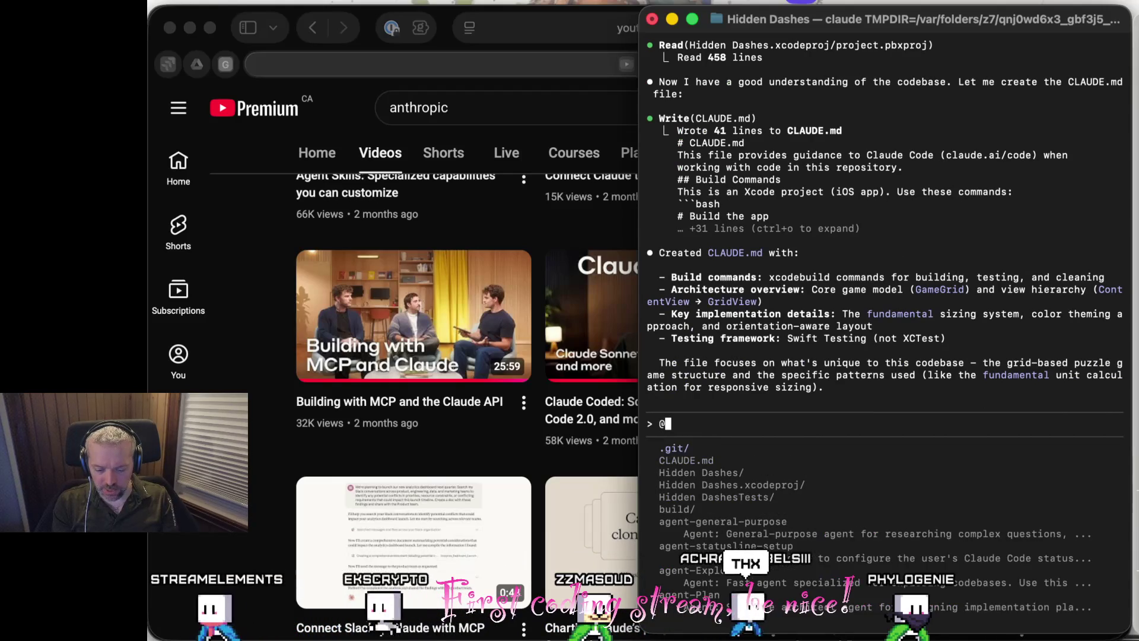
type("Hid")
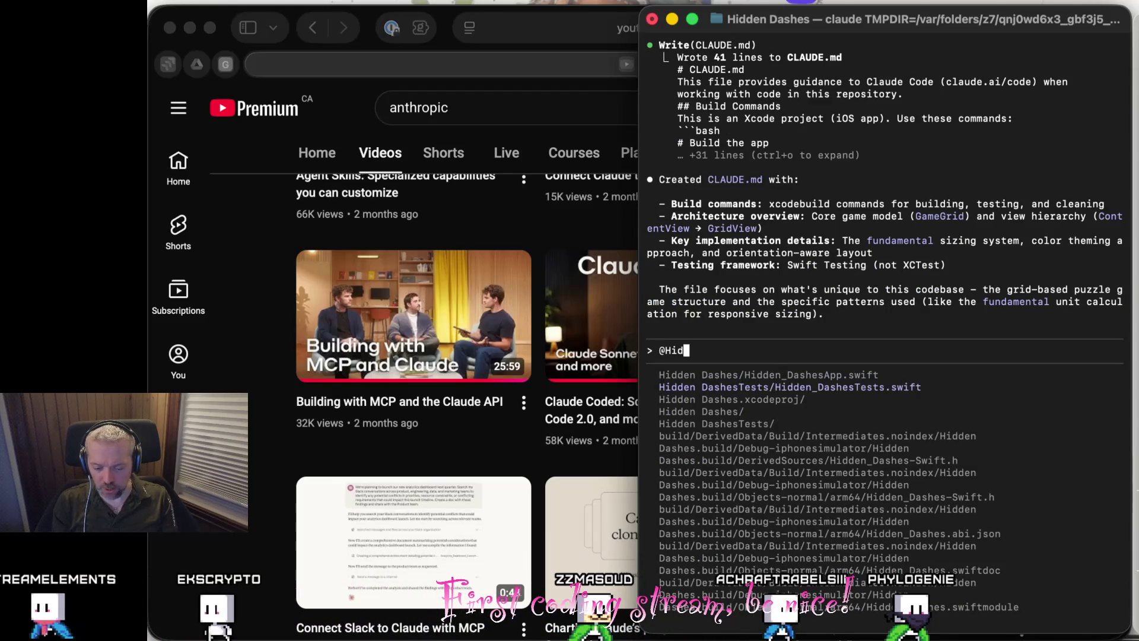
key("Down")
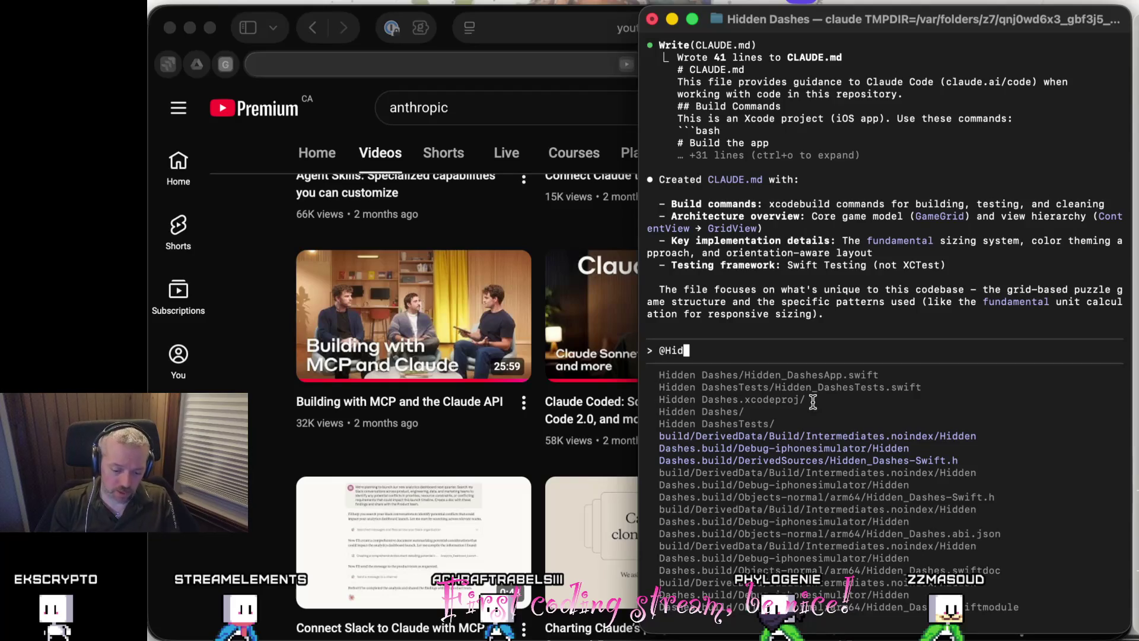
key("BackSpace")
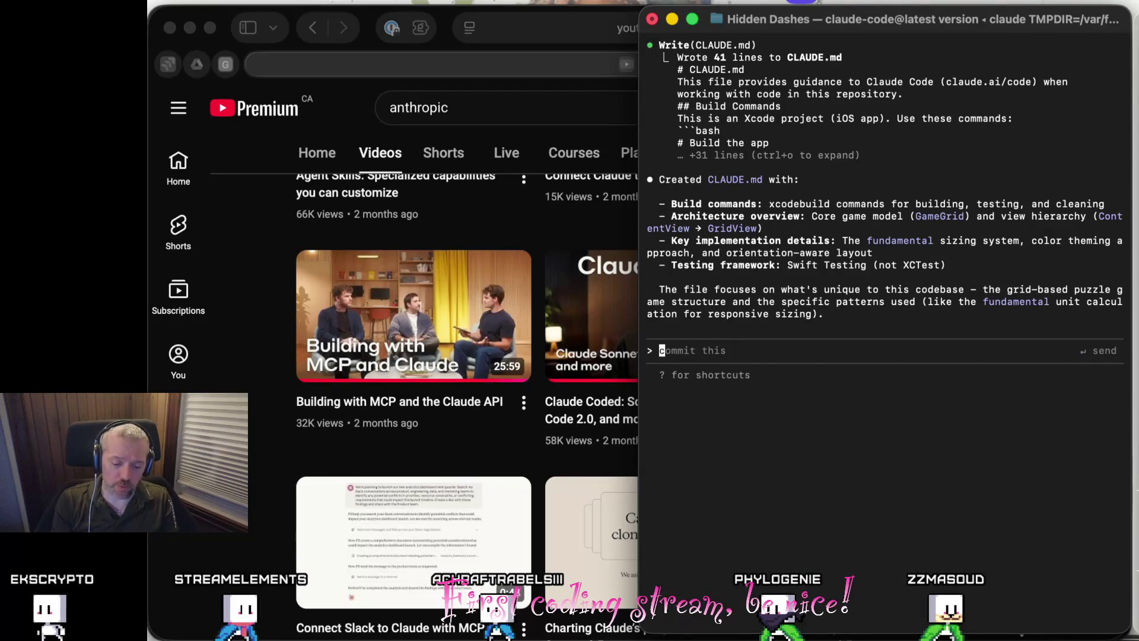
Leave Claude Code with /exit, completed from /q, back to the zsh prompt.
type("/e")
key("BackSpace")
key("BackSpace")
type("/")
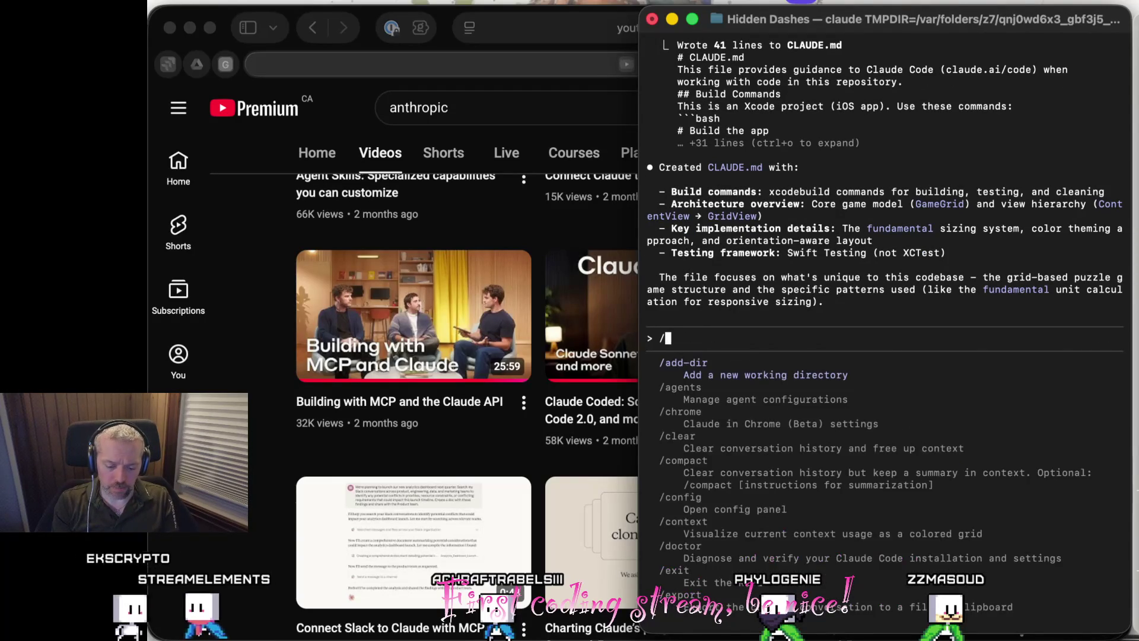
key("BackSpace")
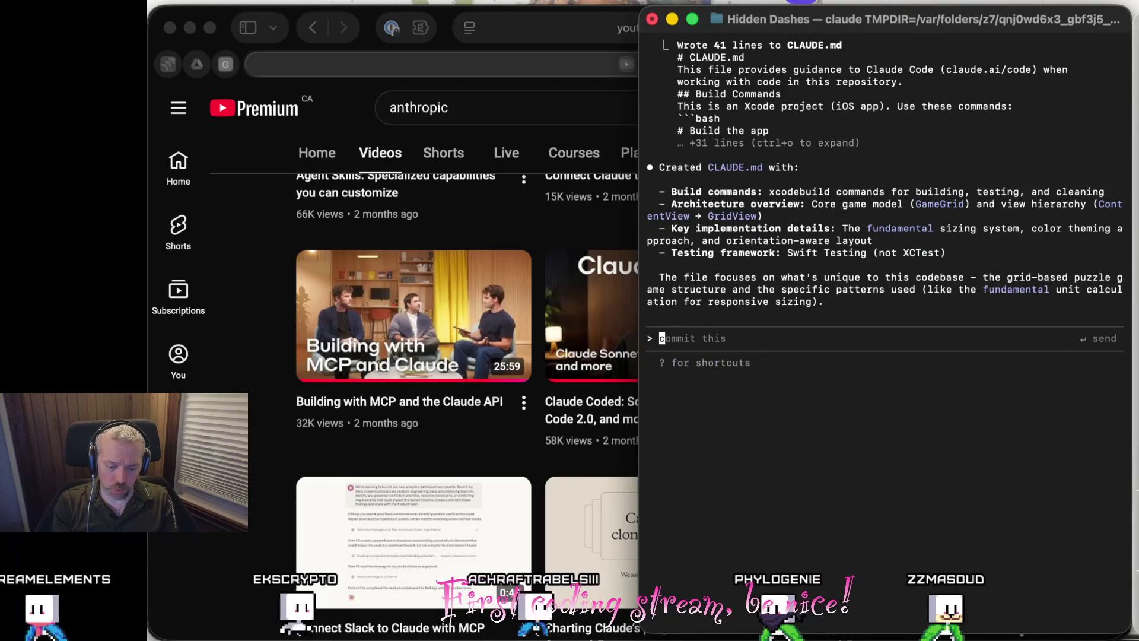
type("/q")
key("Tab")
key("Return")
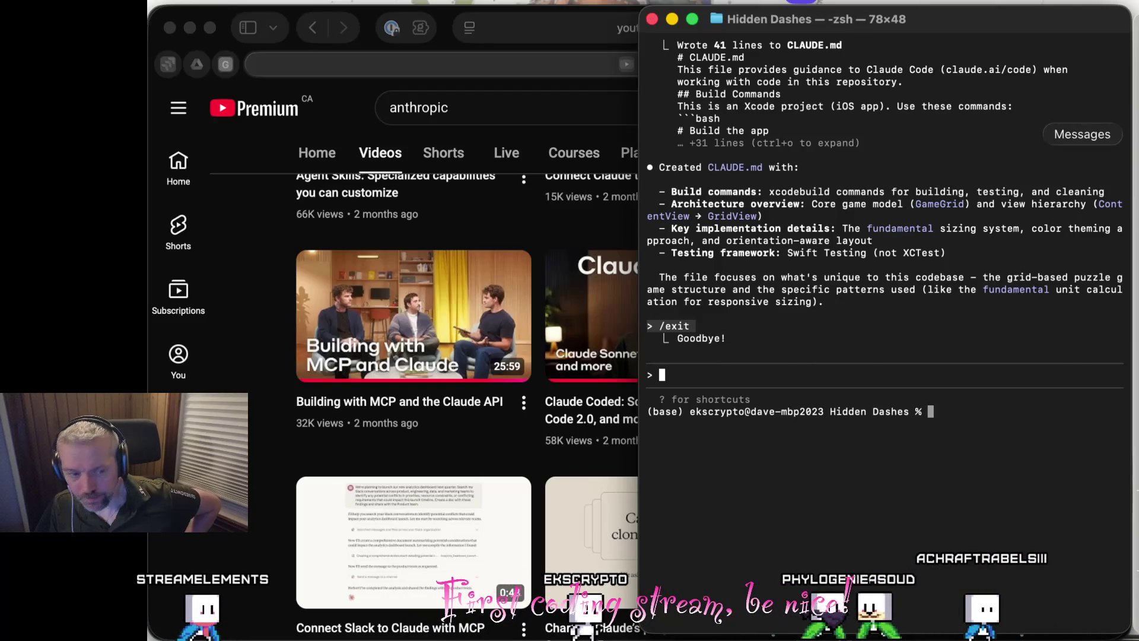
left_click(1132, 134)
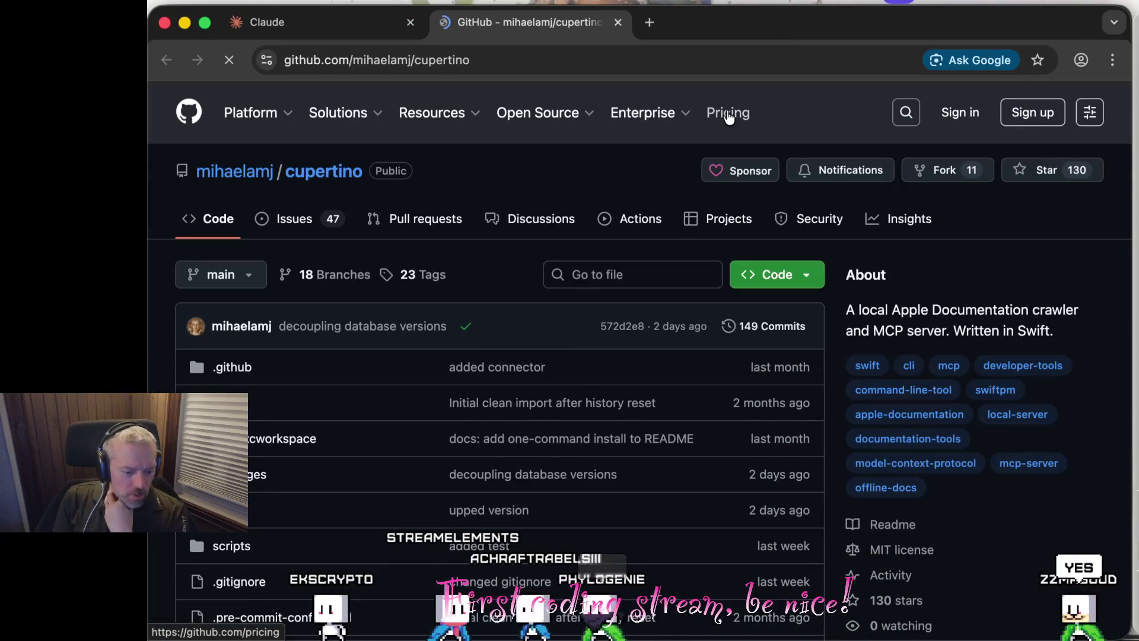
Scroll the cupertino repository down to its README and demo animation.
scroll(540, 466, "down", 10)
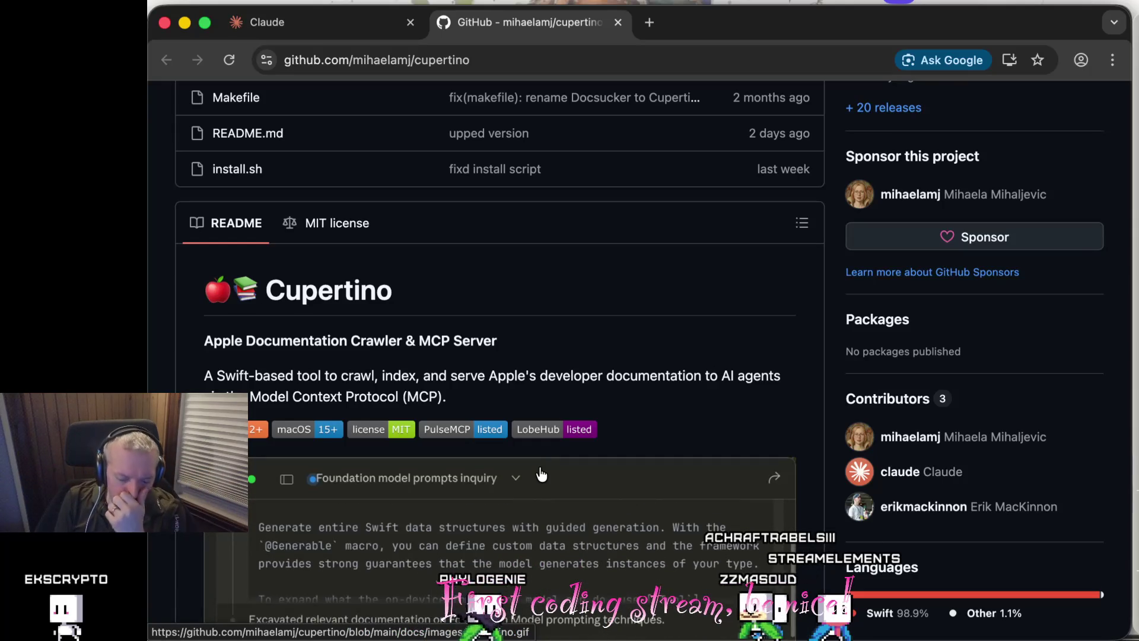
Scroll the cupertino repository overview down past the file list to the Releases section.
scroll(541, 474, "up", 10)
scroll(539, 468, "down", 15)
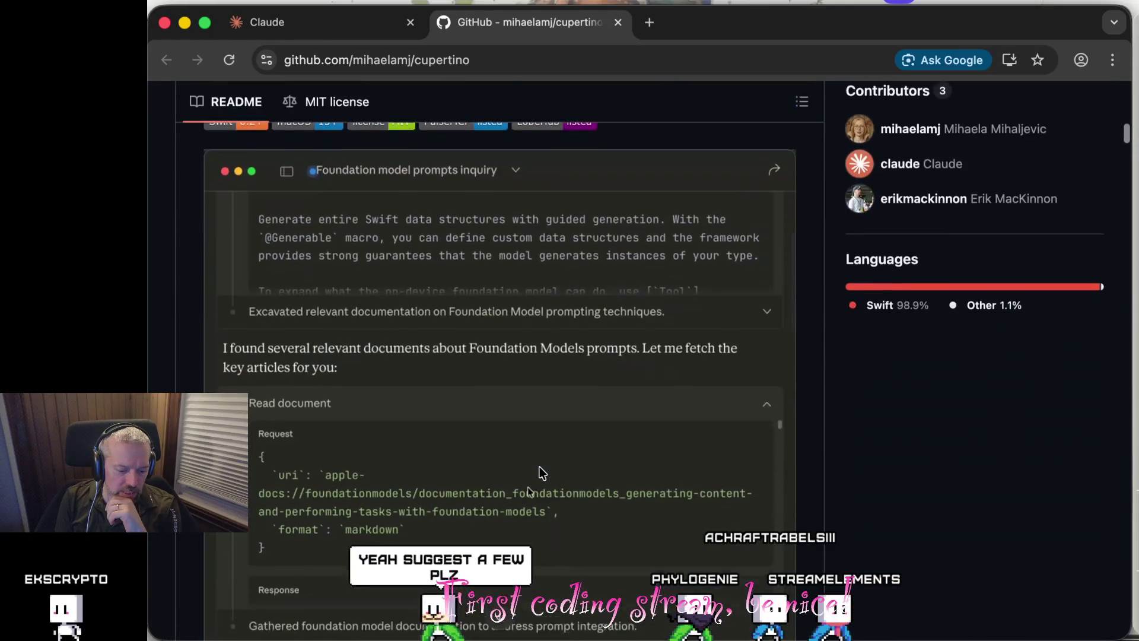
scroll(541, 474, "down", 7)
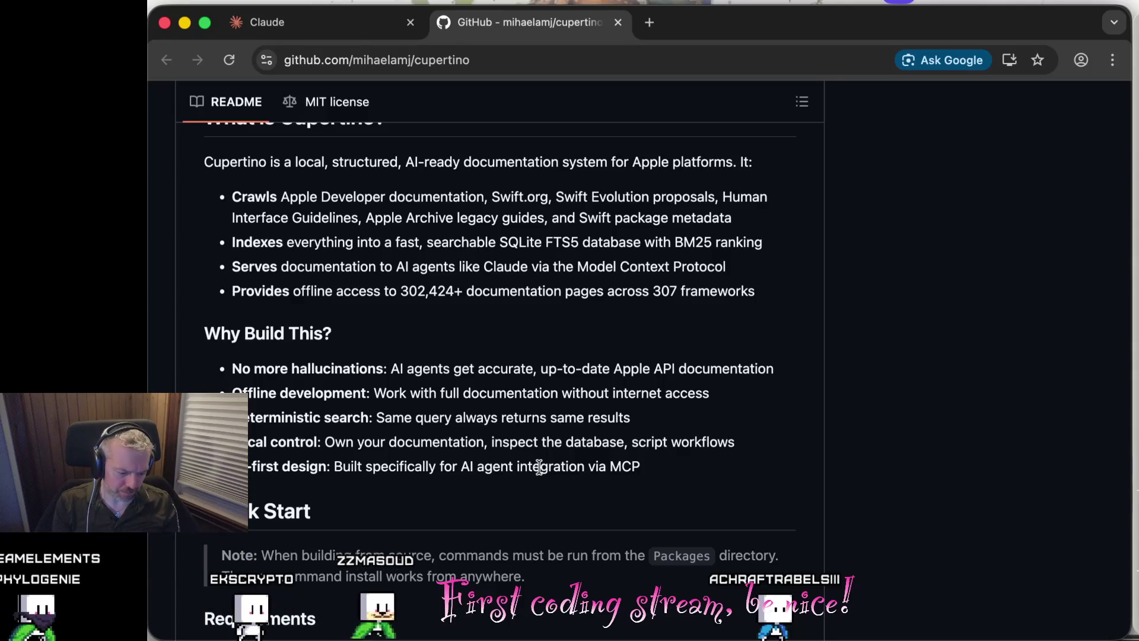
scroll(539, 466, "down", 2)
scroll(539, 466, "up", 20)
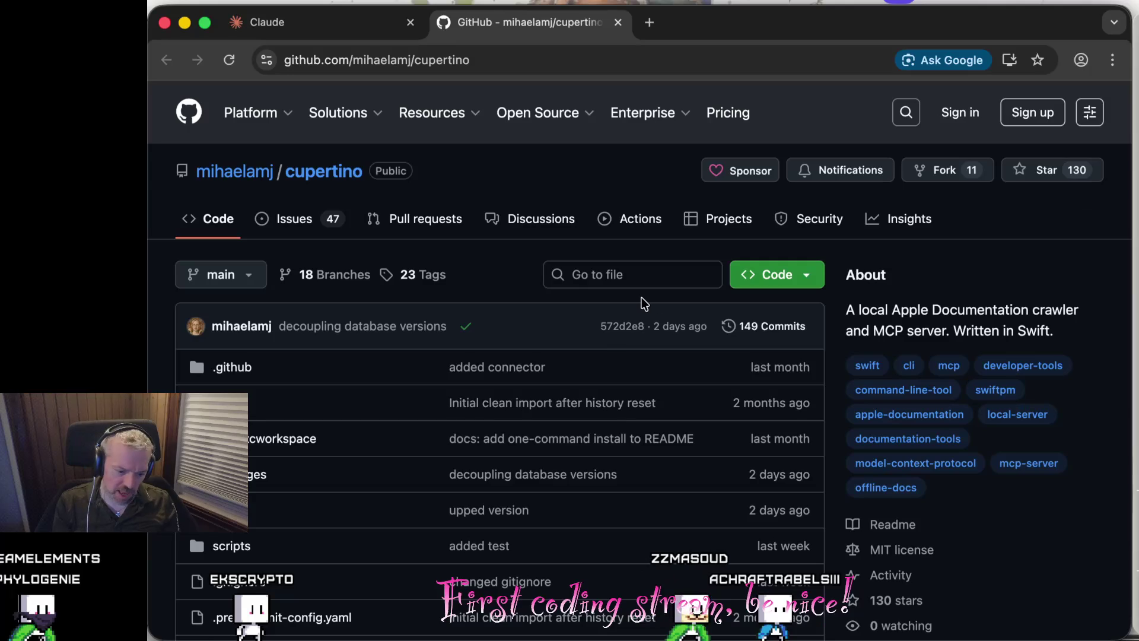
scroll(528, 350, "down", 4)
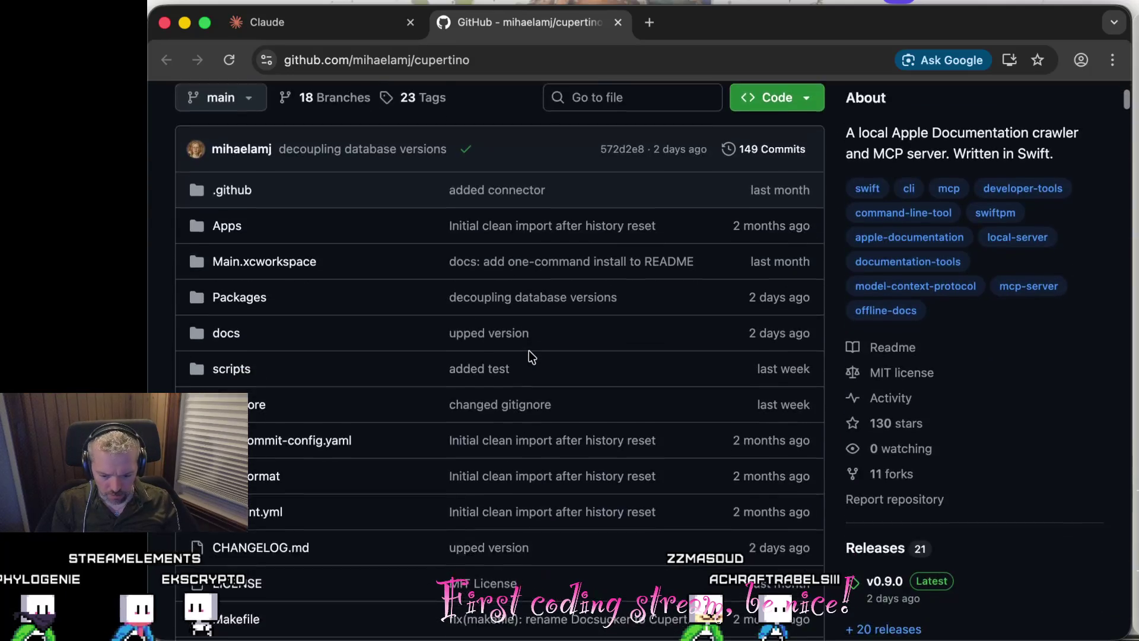
scroll(528, 350, "down", 3)
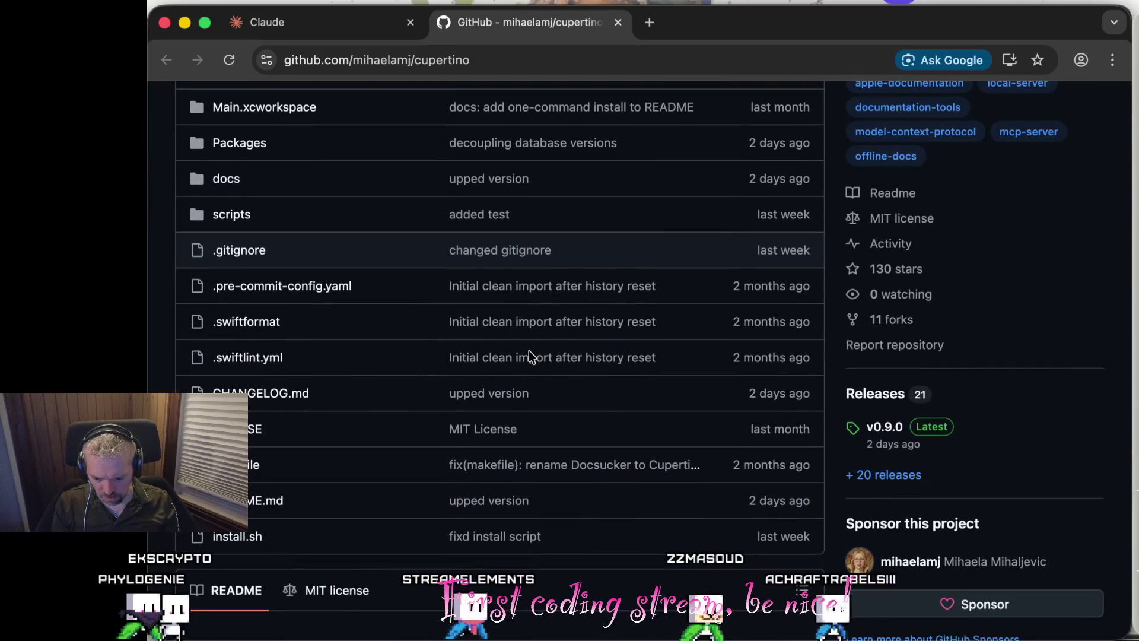
scroll(529, 349, "down", 1)
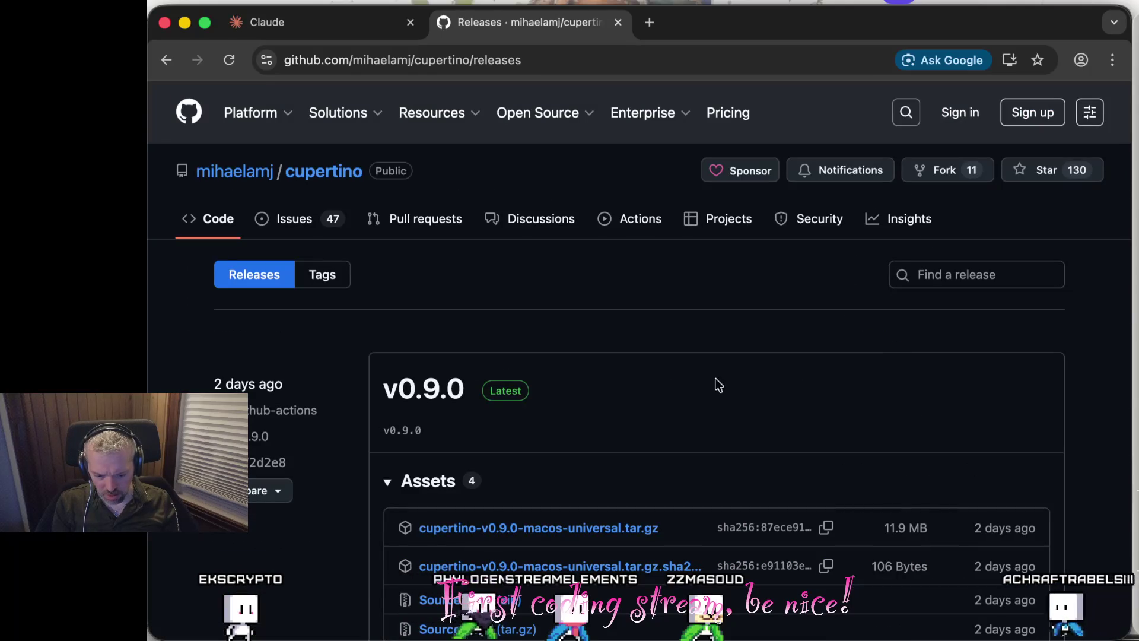
Scroll the release notes from v0.9.0 down to v0.3.0 and back to the top.
scroll(668, 386, "down", 8)
scroll(668, 382, "down", 7)
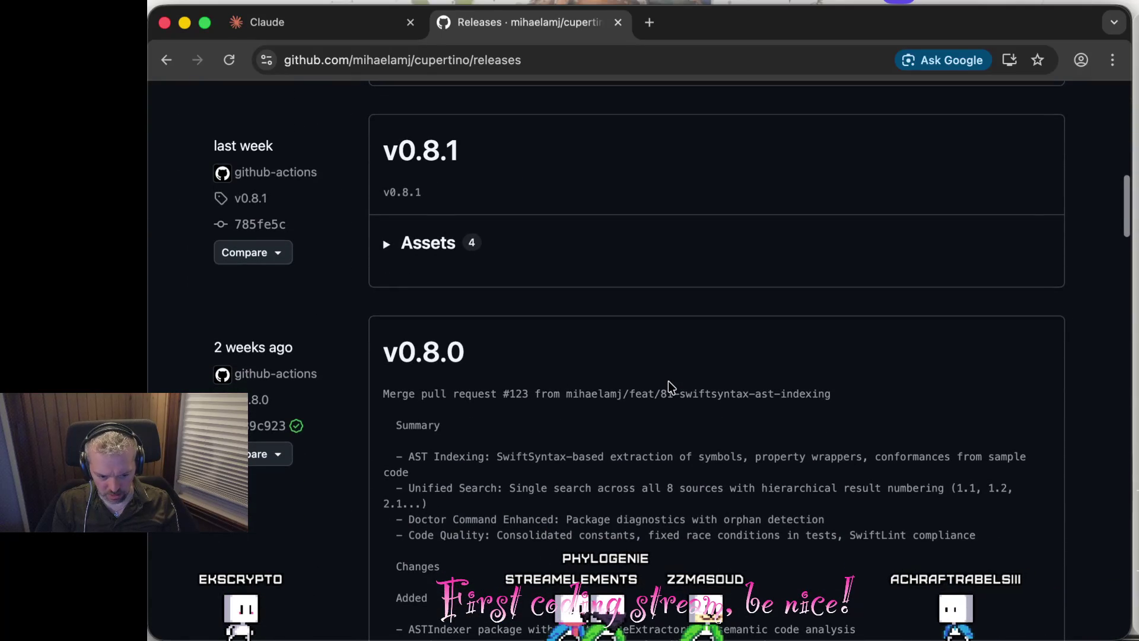
scroll(667, 385, "down", 6)
scroll(668, 384, "up", 3)
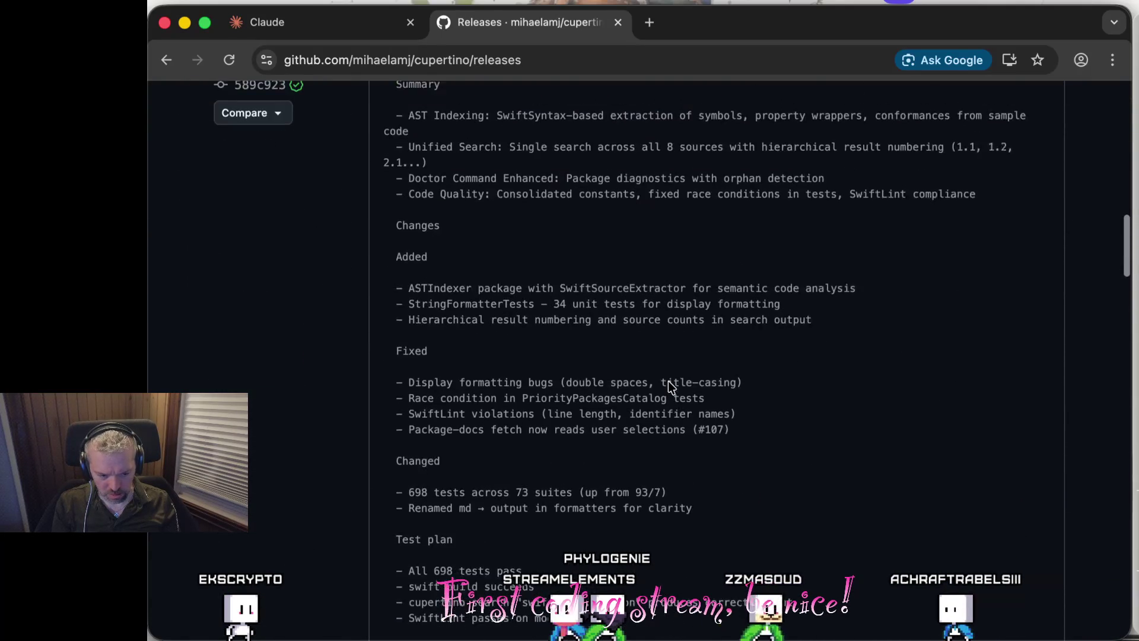
scroll(669, 384, "down", 20)
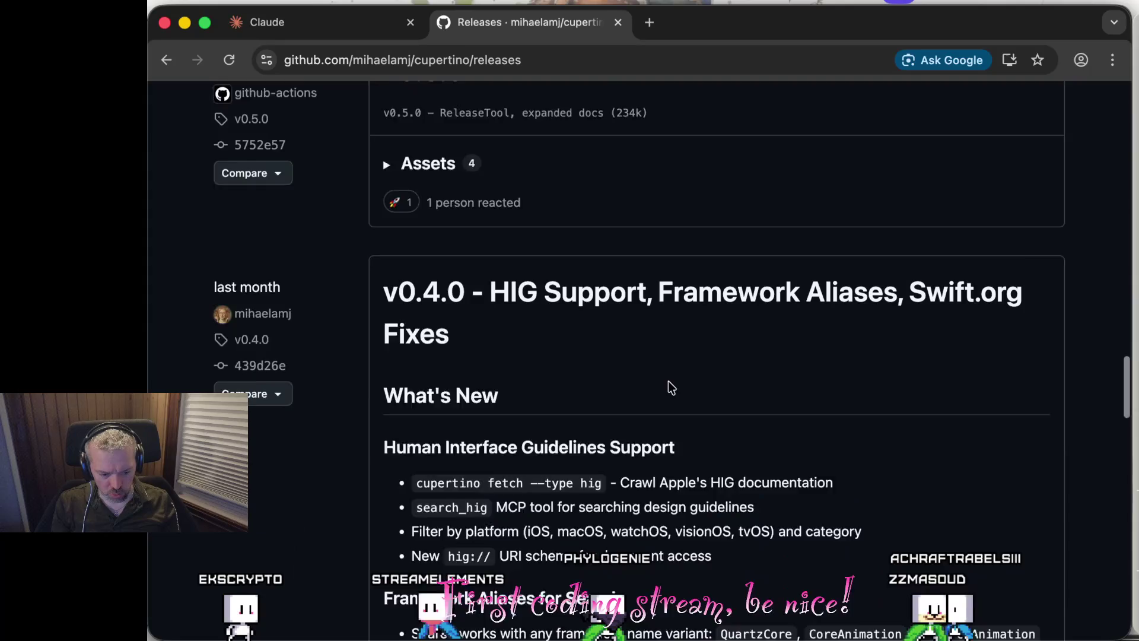
scroll(668, 382, "down", 10)
scroll(667, 382, "up", 8)
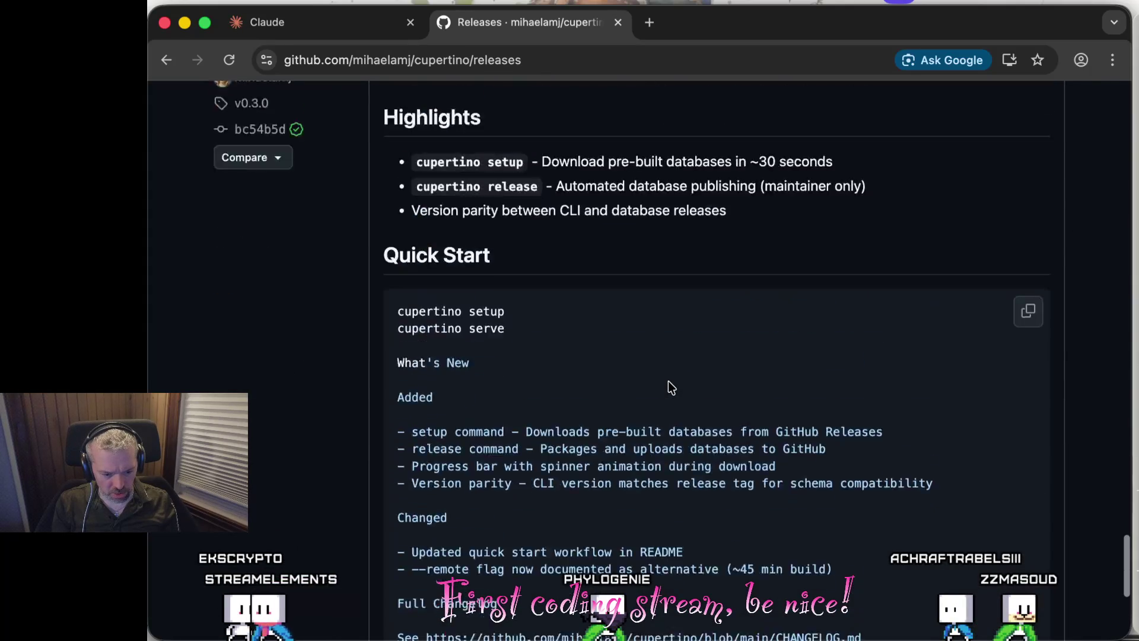
scroll(667, 384, "up", 1)
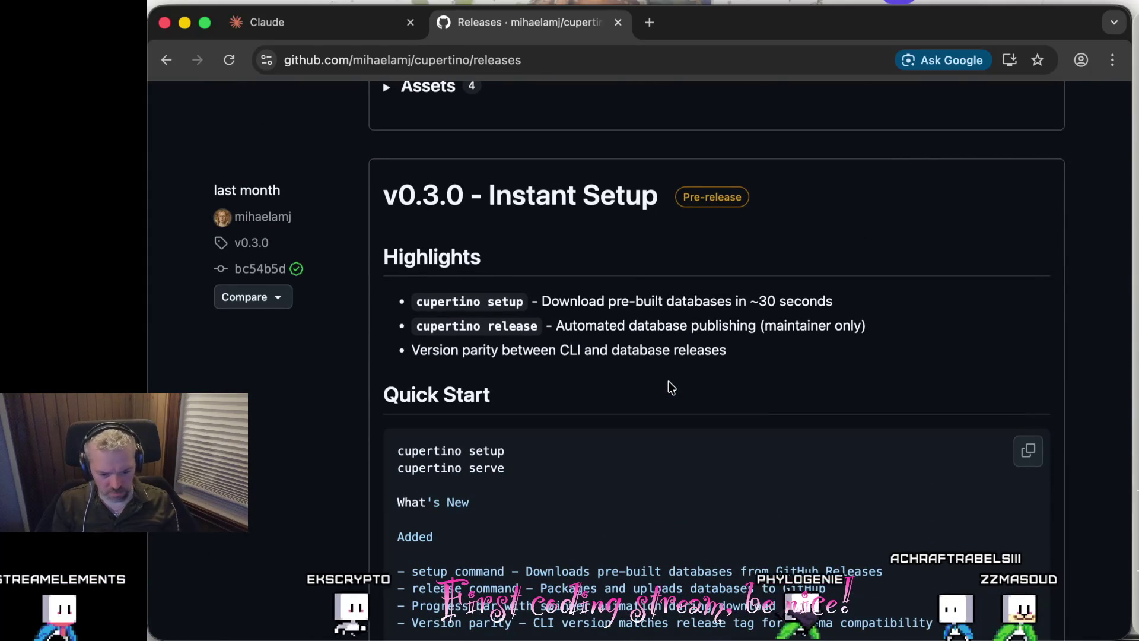
scroll(670, 388, "up", 15)
scroll(671, 387, "up", 15)
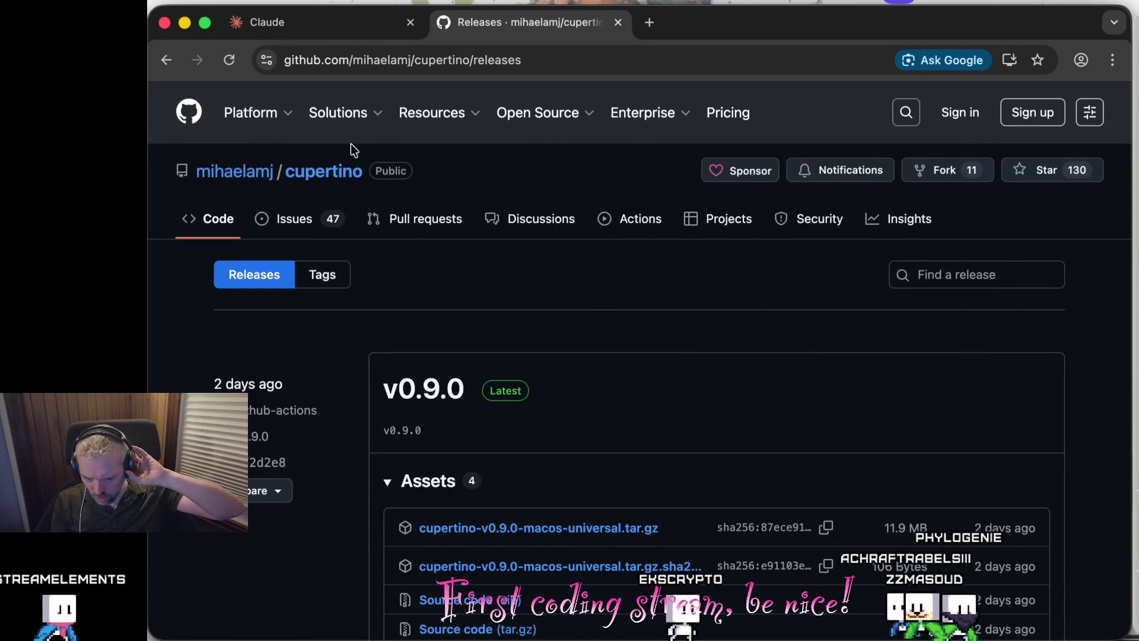
Return to the cupertino repository's Code page and select the address bar.
left_click(216, 220)
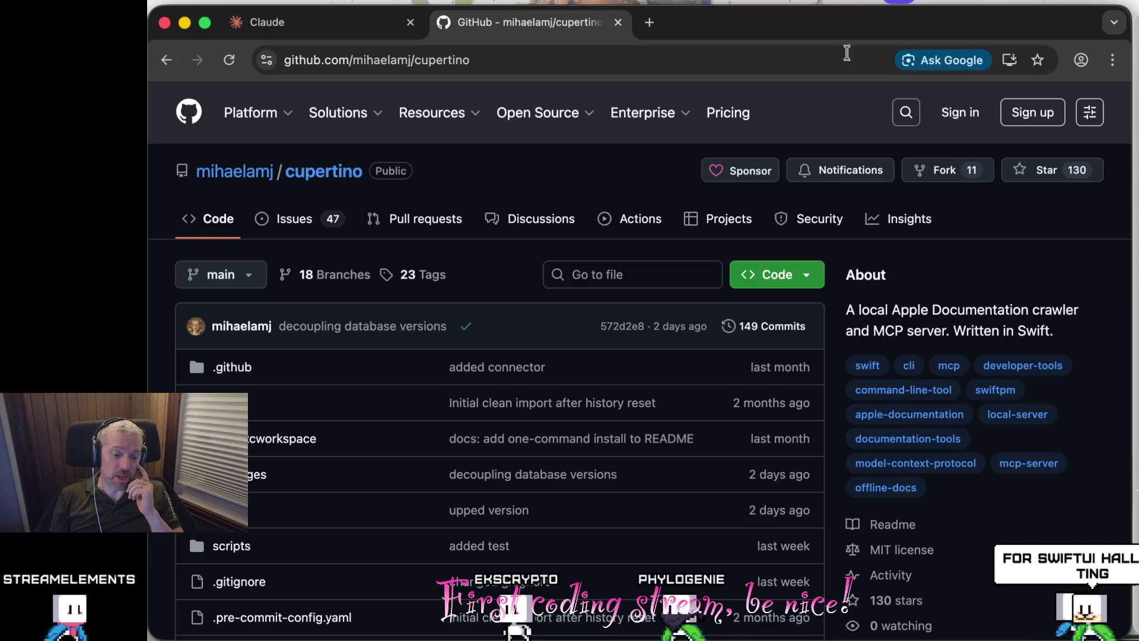
left_click(730, 69)
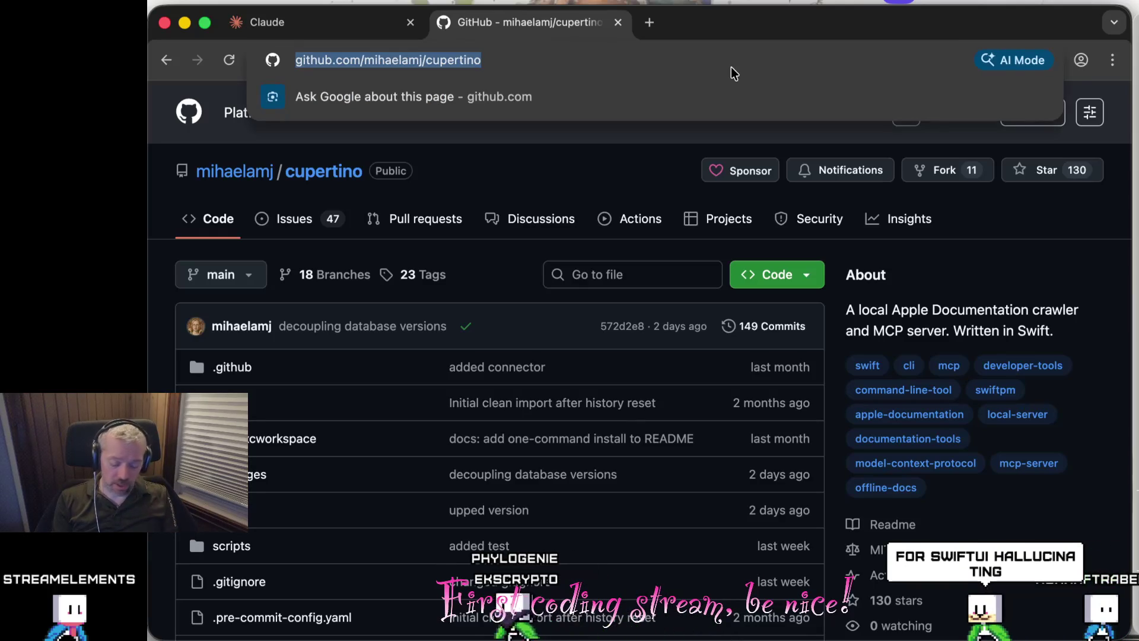
Load claude.ai in Chrome, then close the extra Claude tab.
type("clau")
key("Return")
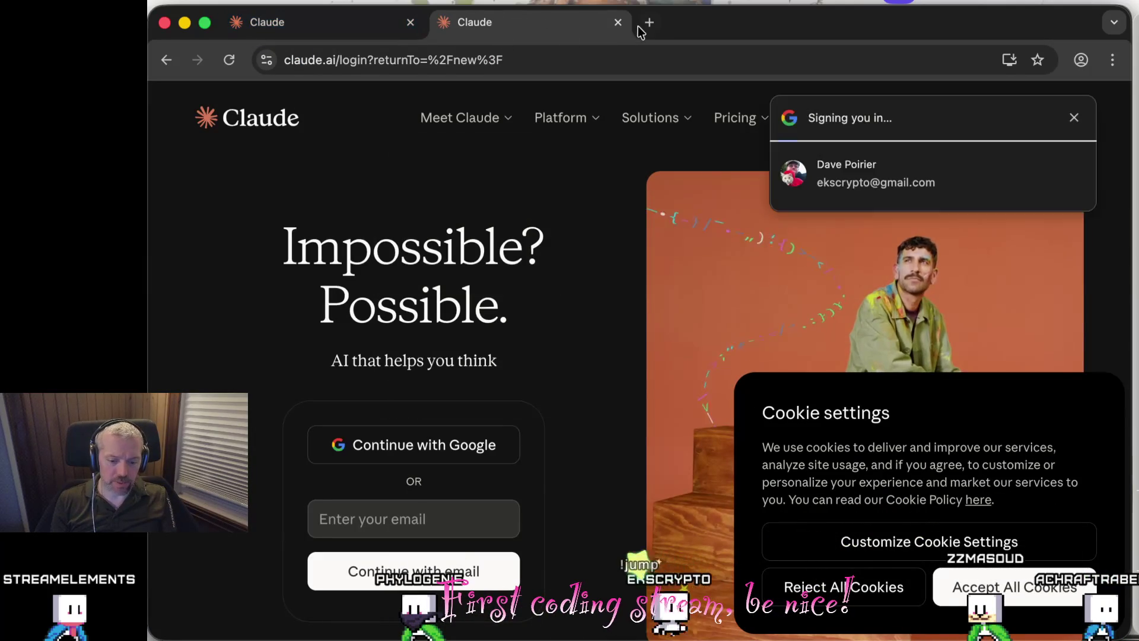
left_click(617, 22)
Switch to Safari and load claude.ai for a fresh new chat.
key("super+Tab")
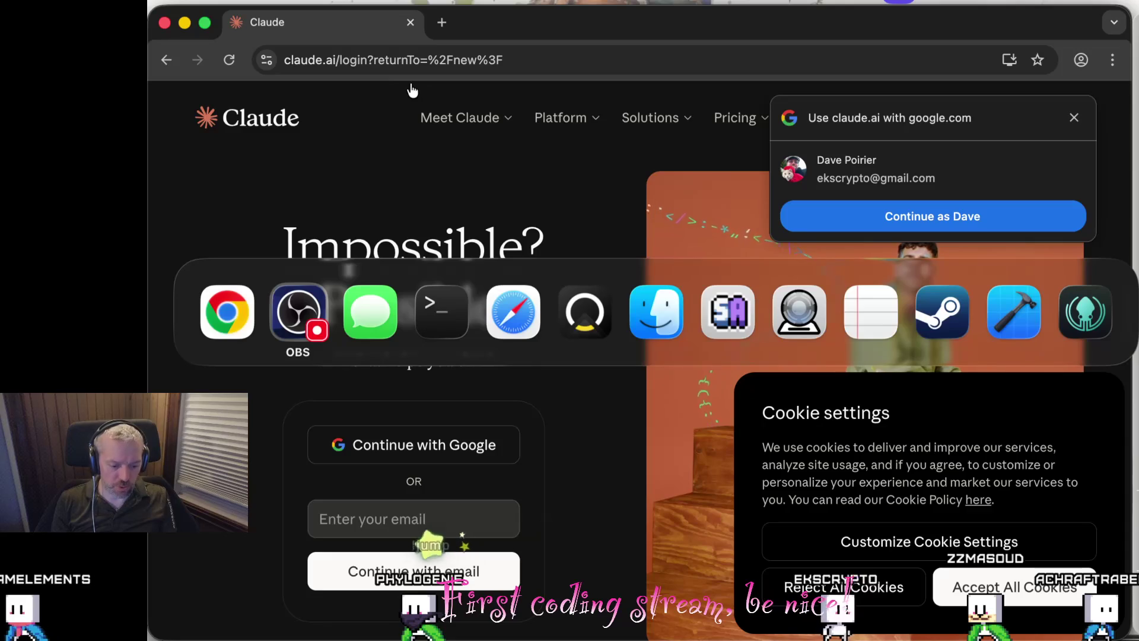
left_click(507, 319)
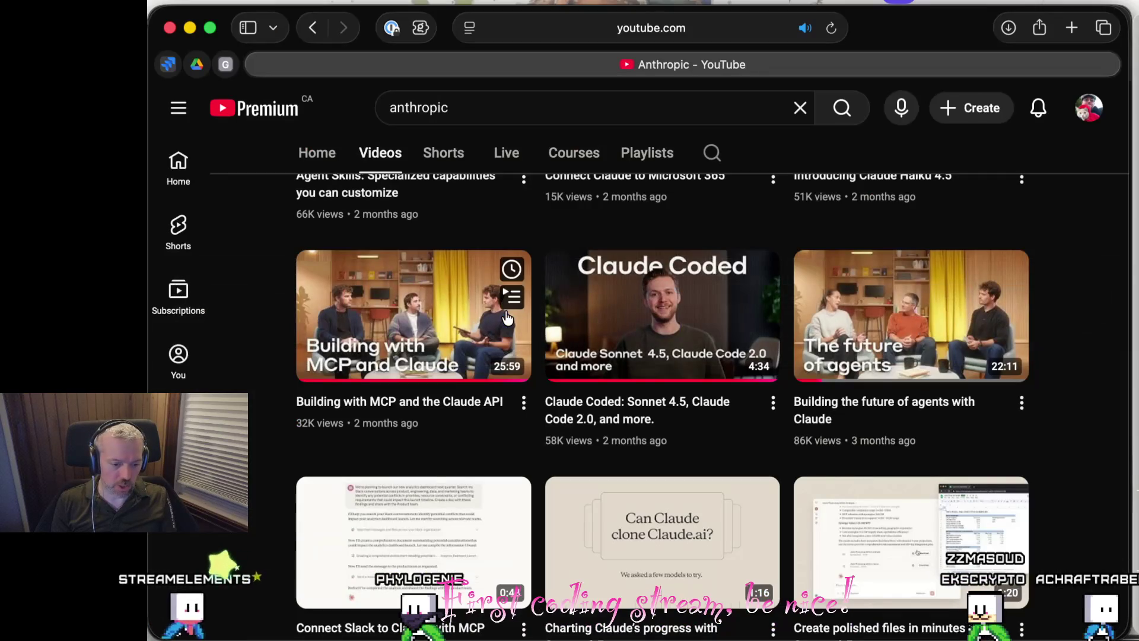
left_click(516, 40)
key("BackSpace")
type("cla")
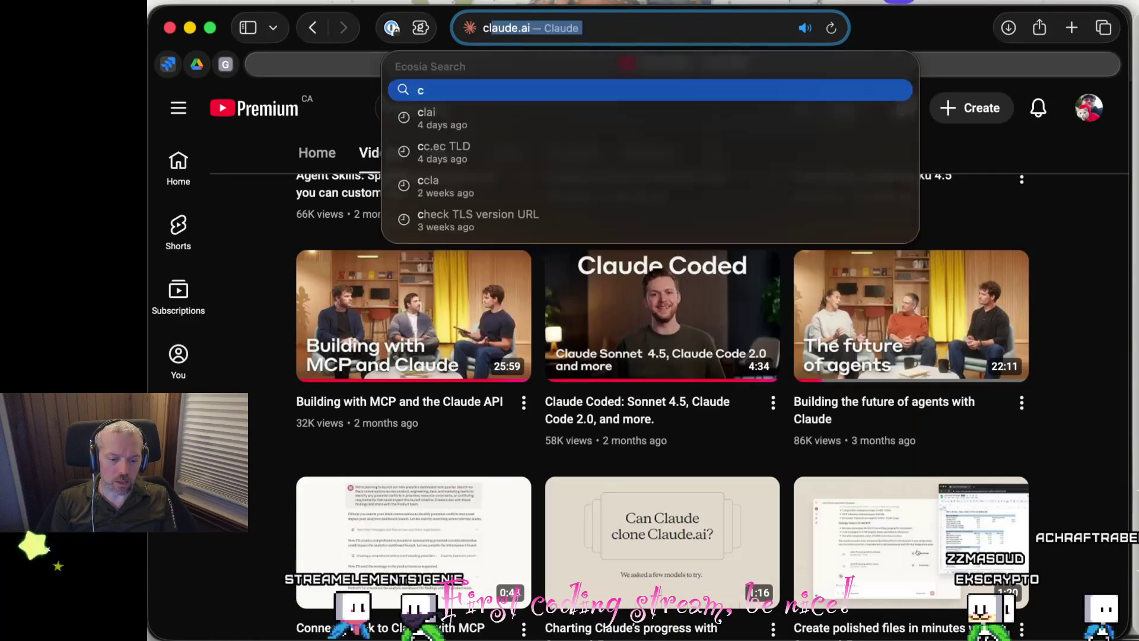
key("Return")
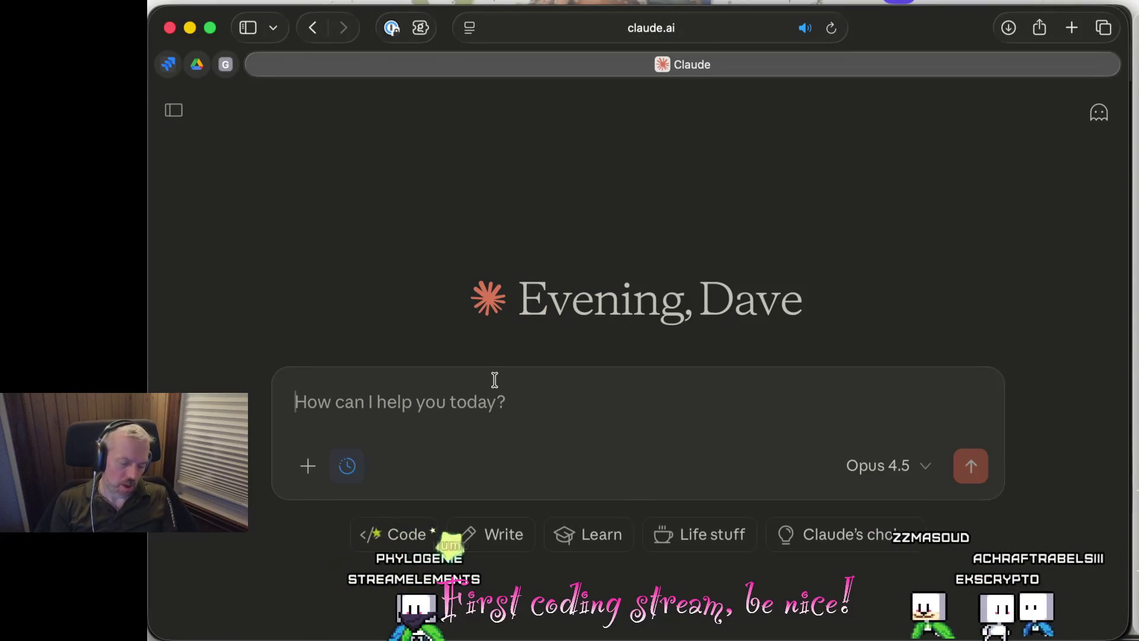
Ask Claude for an MCP for looking up iOS documentation and read its apple-docs-mcp recommendation.
type("I")
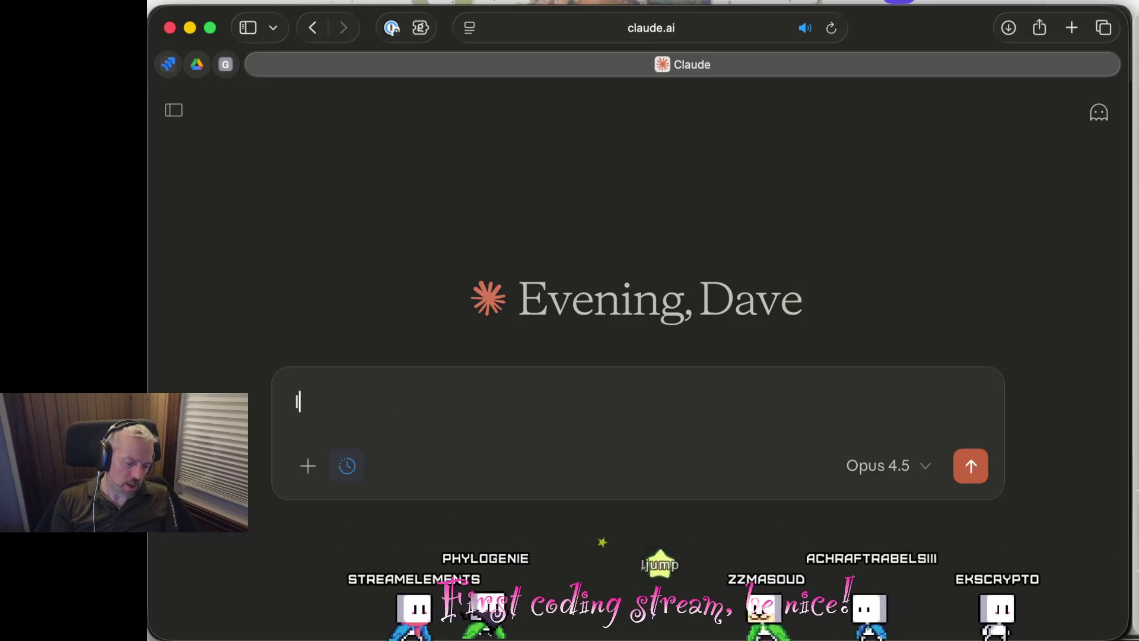
type(" am looking for an Swift/Apple MCP integration fro")
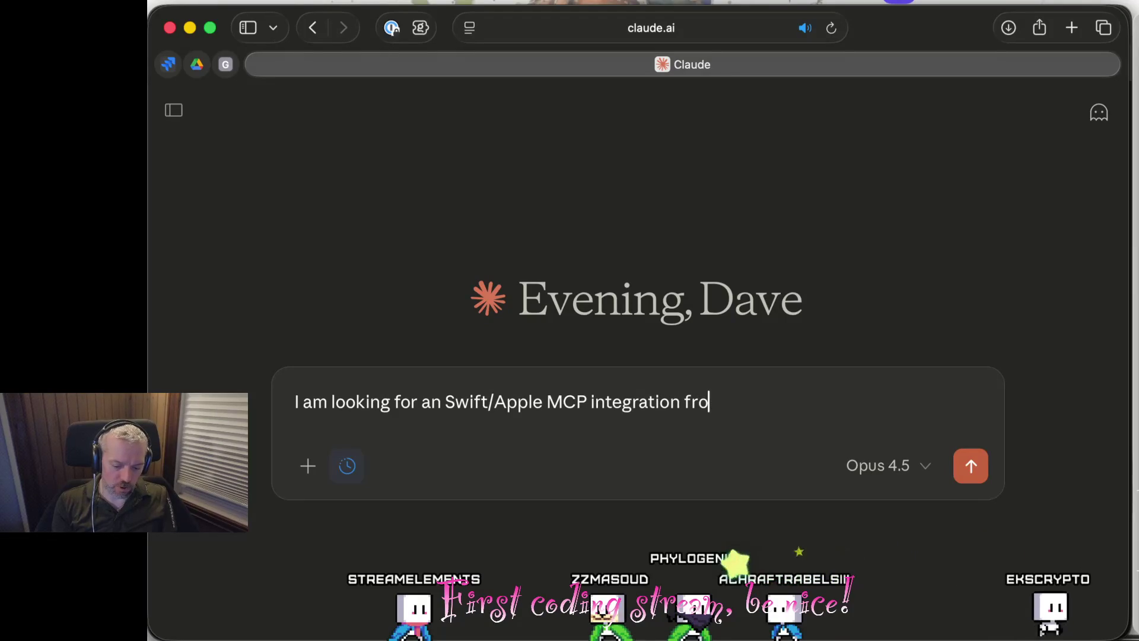
type("or looking up documentation")
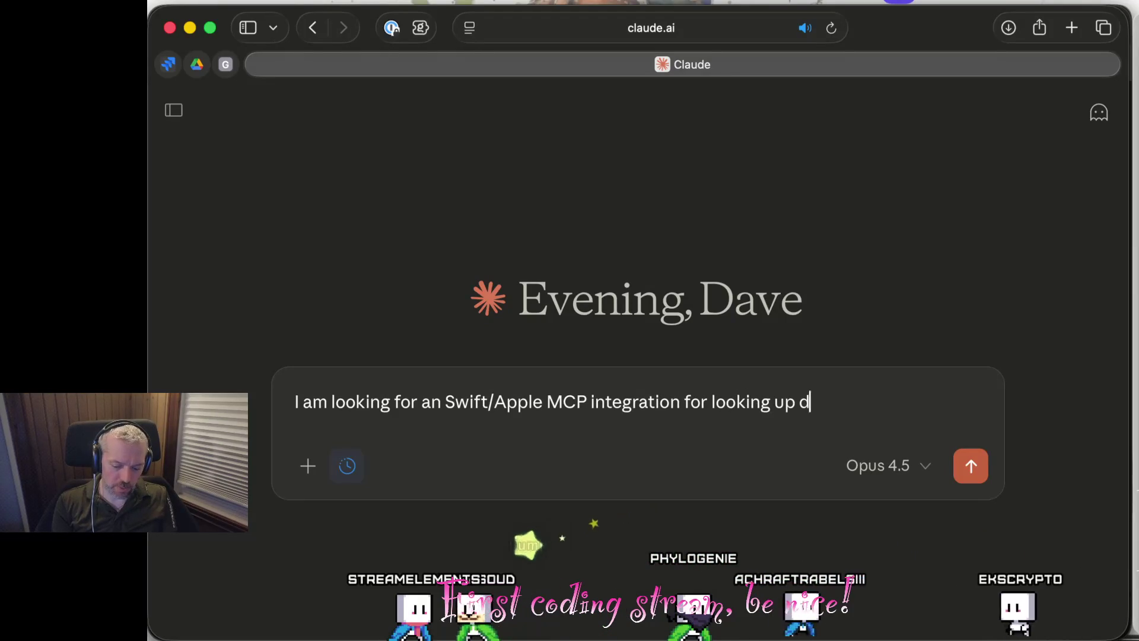
type(" on")
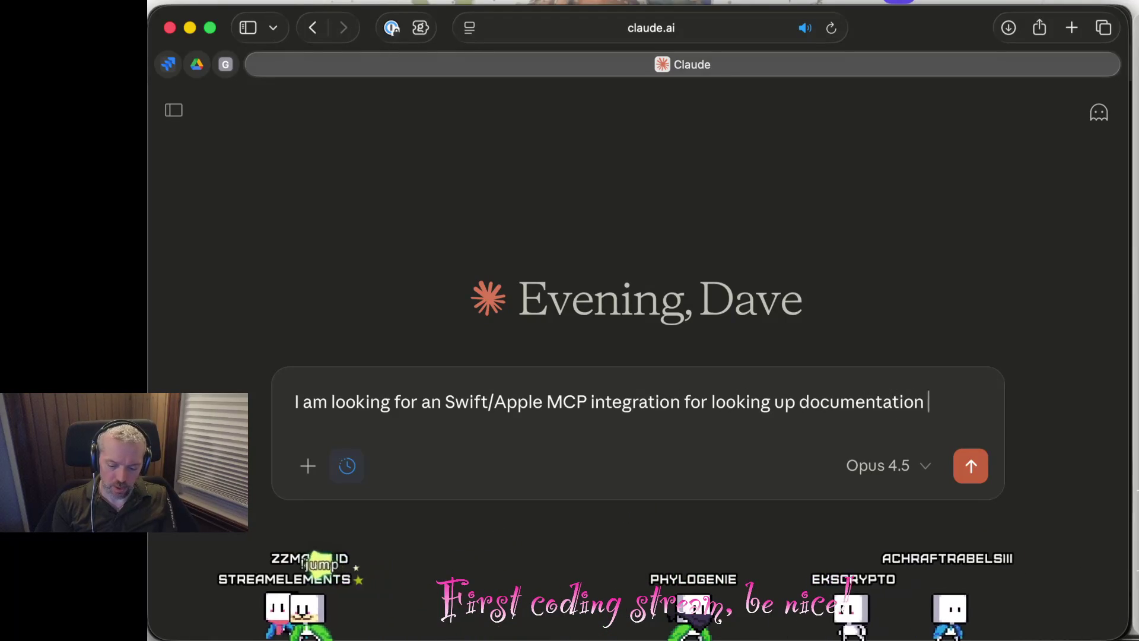
type(" iOS")
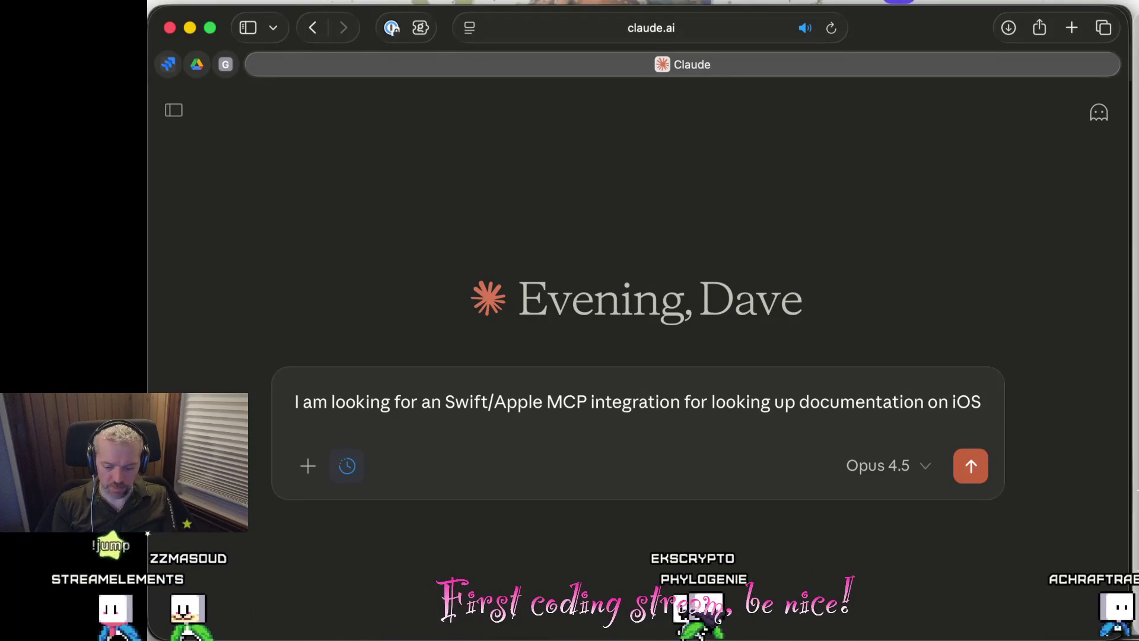
key("Return")
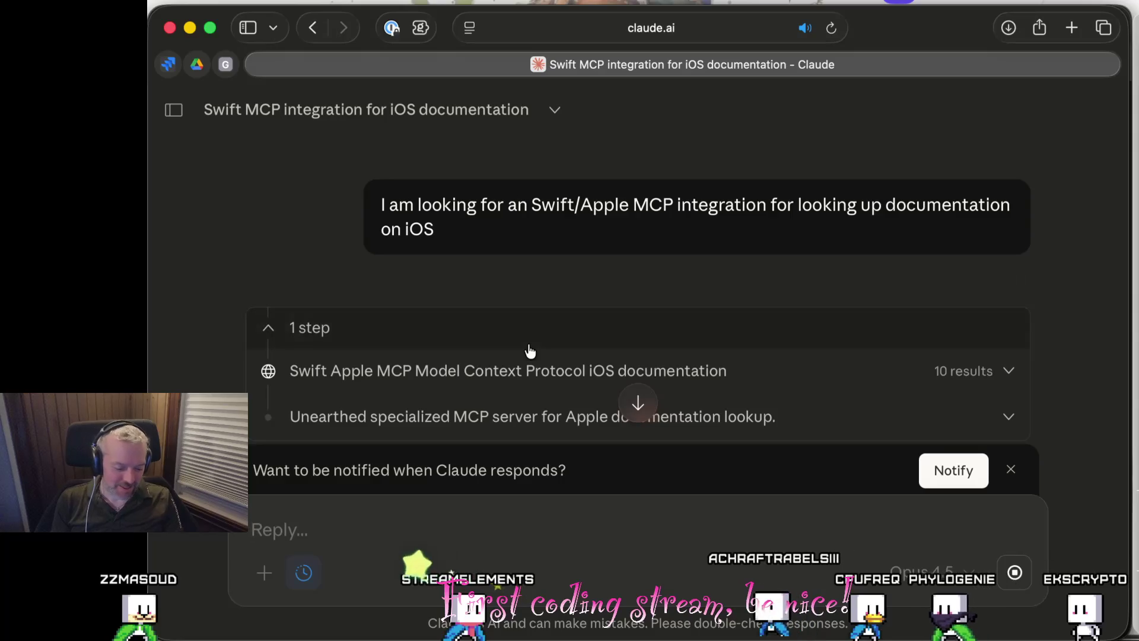
scroll(529, 348, "down", 5)
scroll(529, 350, "up", 5)
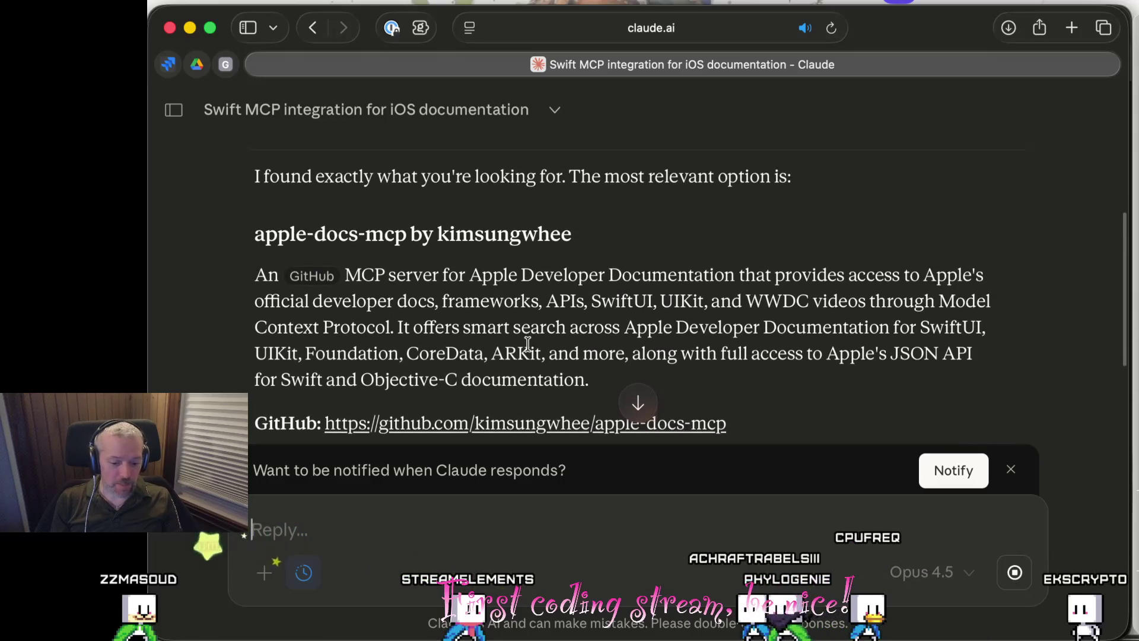
scroll(529, 350, "up", 1)
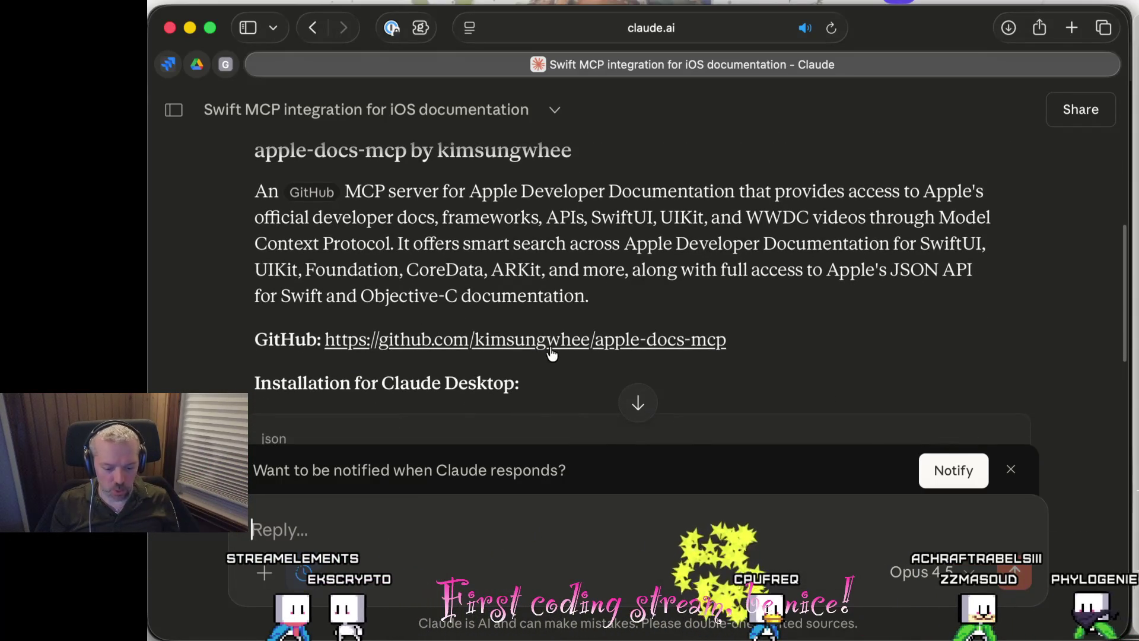
left_click(550, 349)
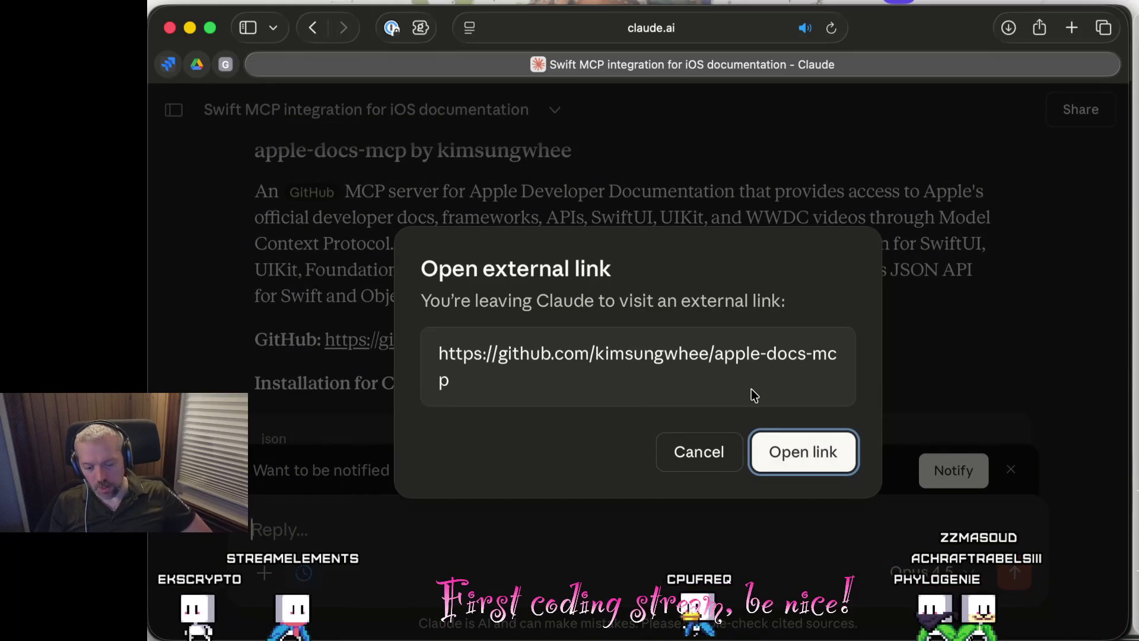
left_click(695, 446)
scroll(539, 341, "down", 5)
scroll(536, 333, "up", 1)
scroll(534, 333, "down", 2)
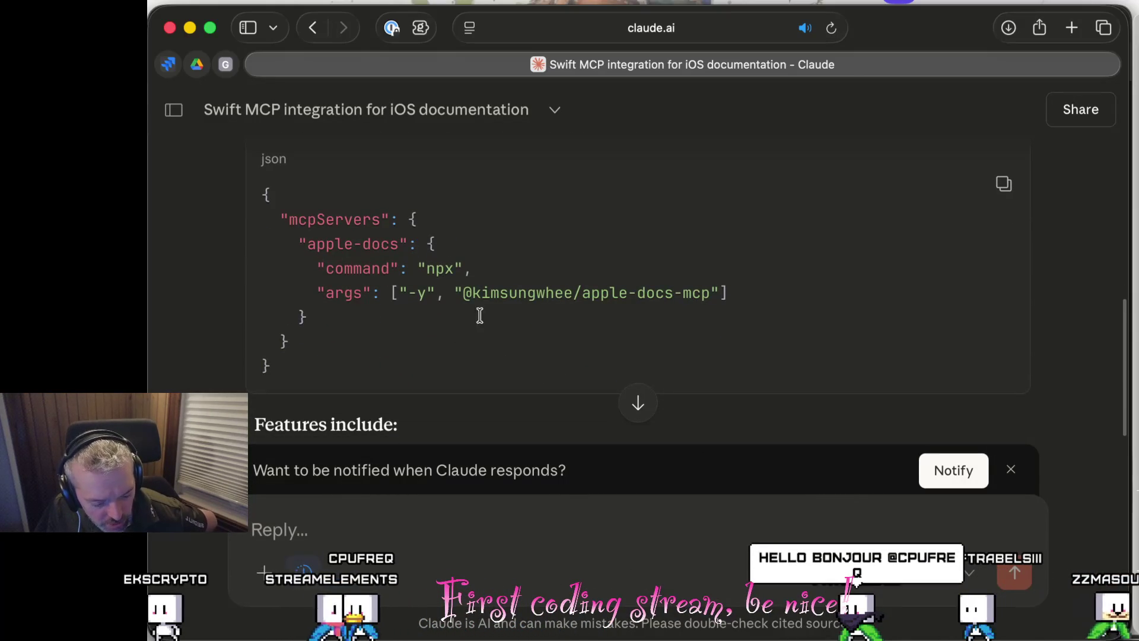
scroll(501, 345, "down", 2)
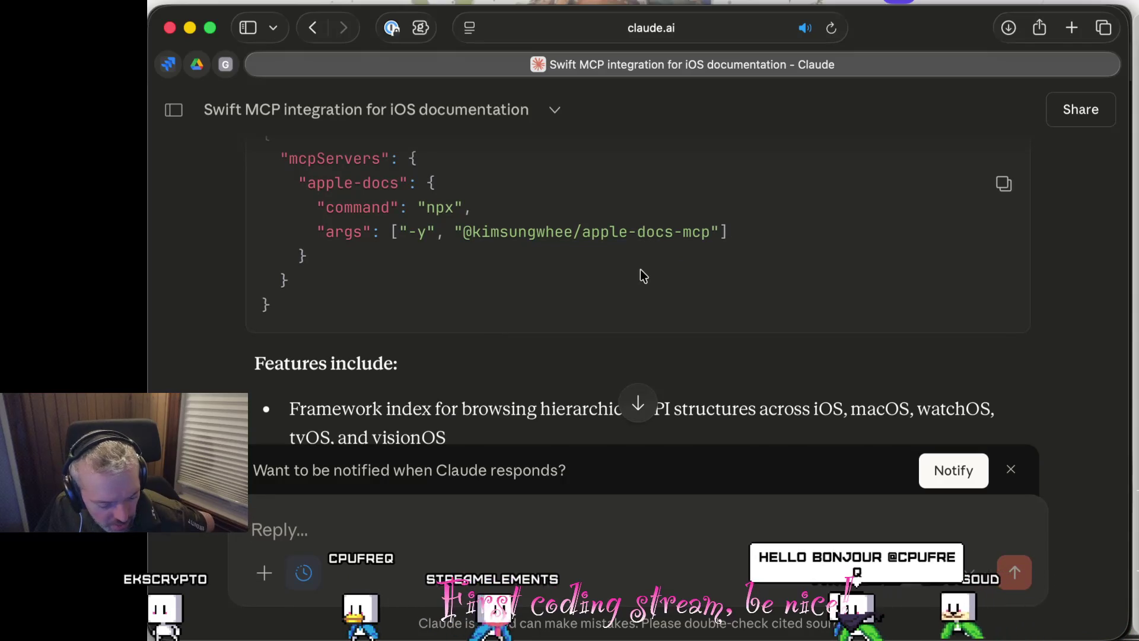
scroll(641, 274, "down", 10)
scroll(644, 275, "down", 4)
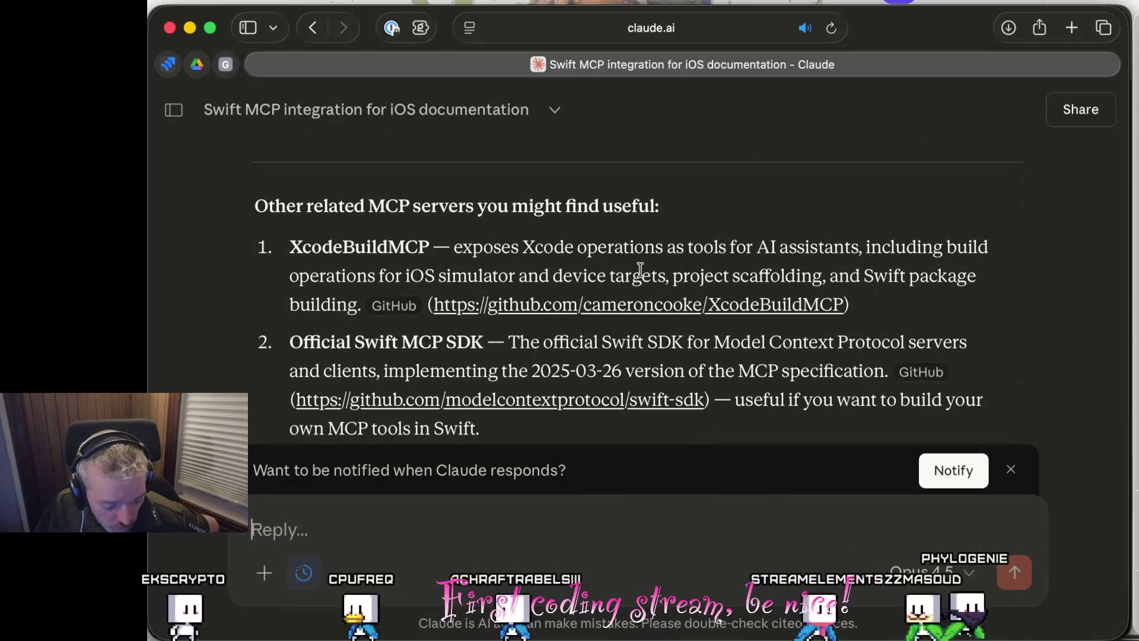
scroll(640, 270, "down", 2)
scroll(640, 270, "down", 4)
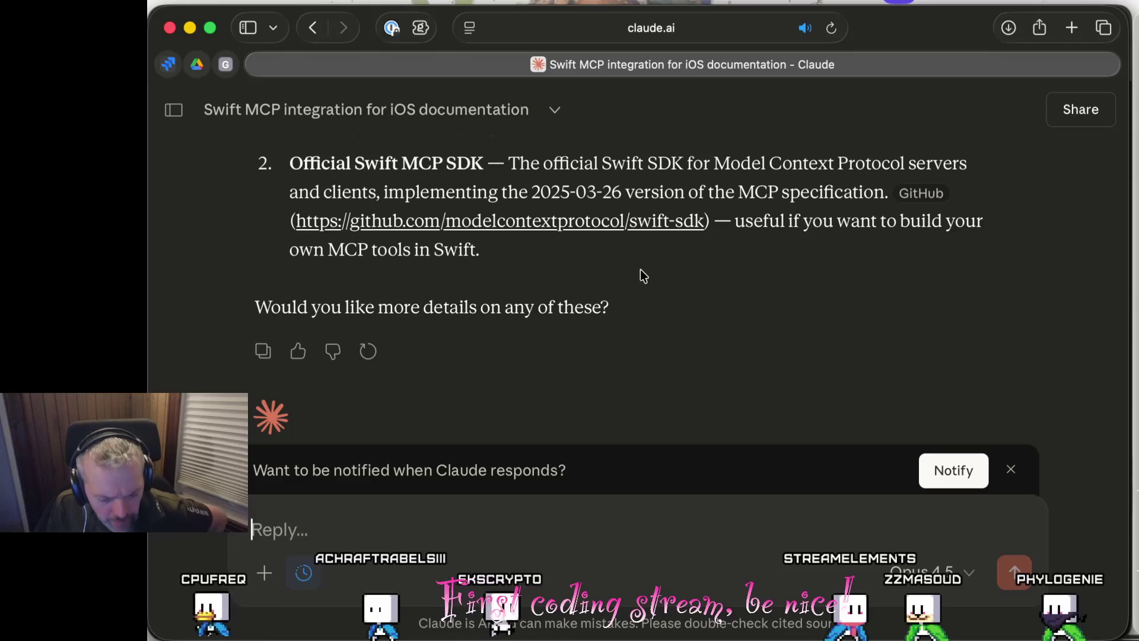
scroll(640, 271, "down", 2)
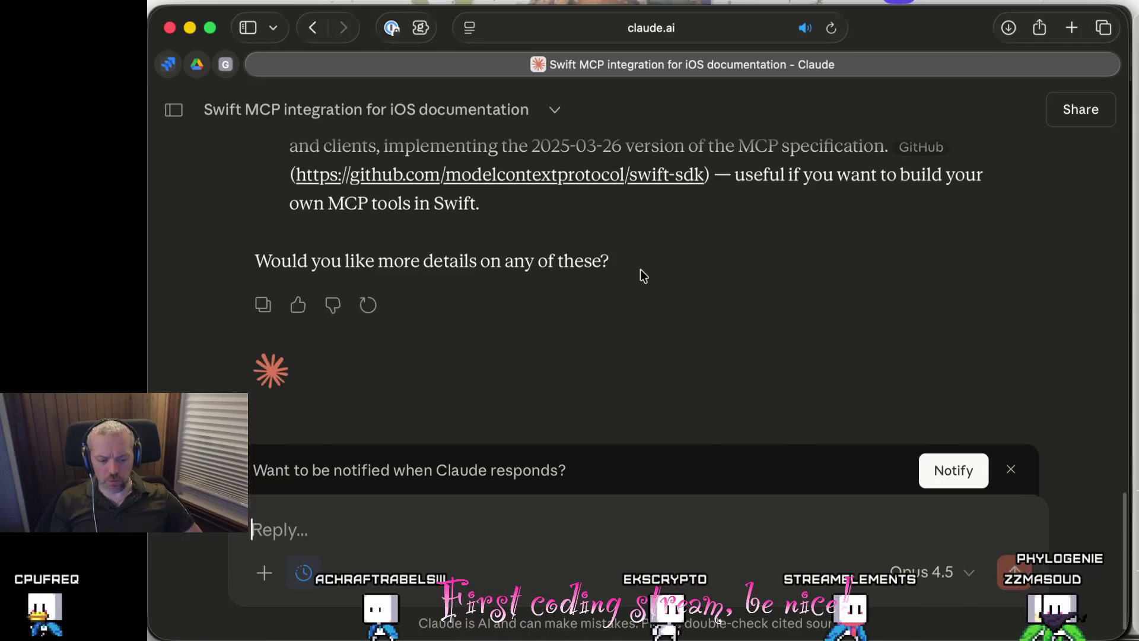
scroll(640, 274, "down", 6)
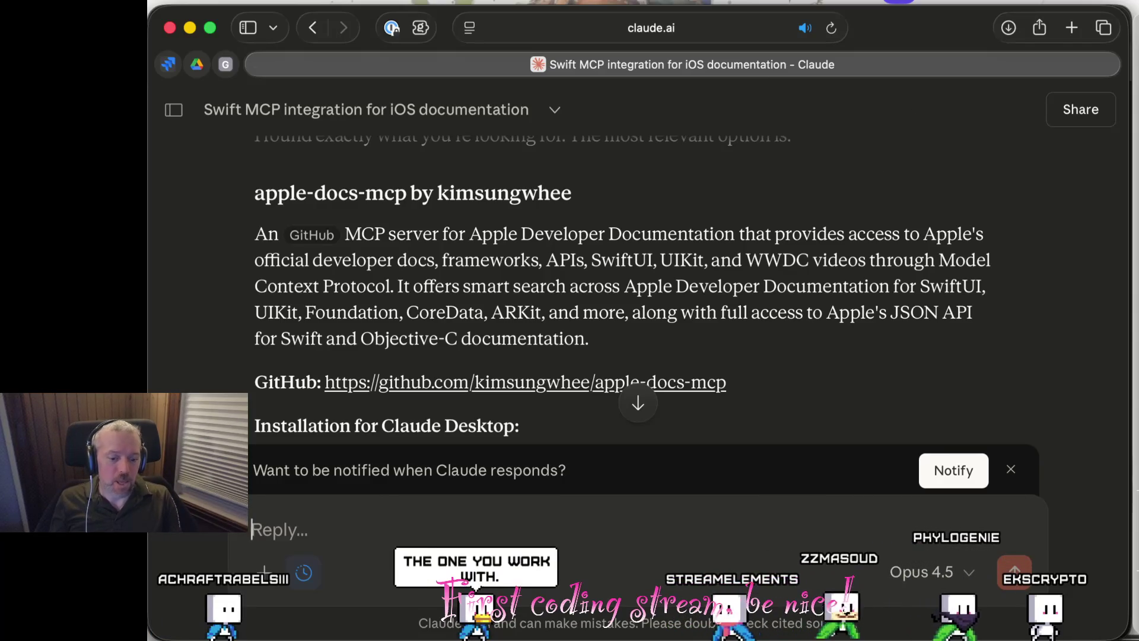
Open the apple-docs-mcp GitHub link in a new tab and scroll down to its README.
left_click(545, 383)
left_click(806, 451)
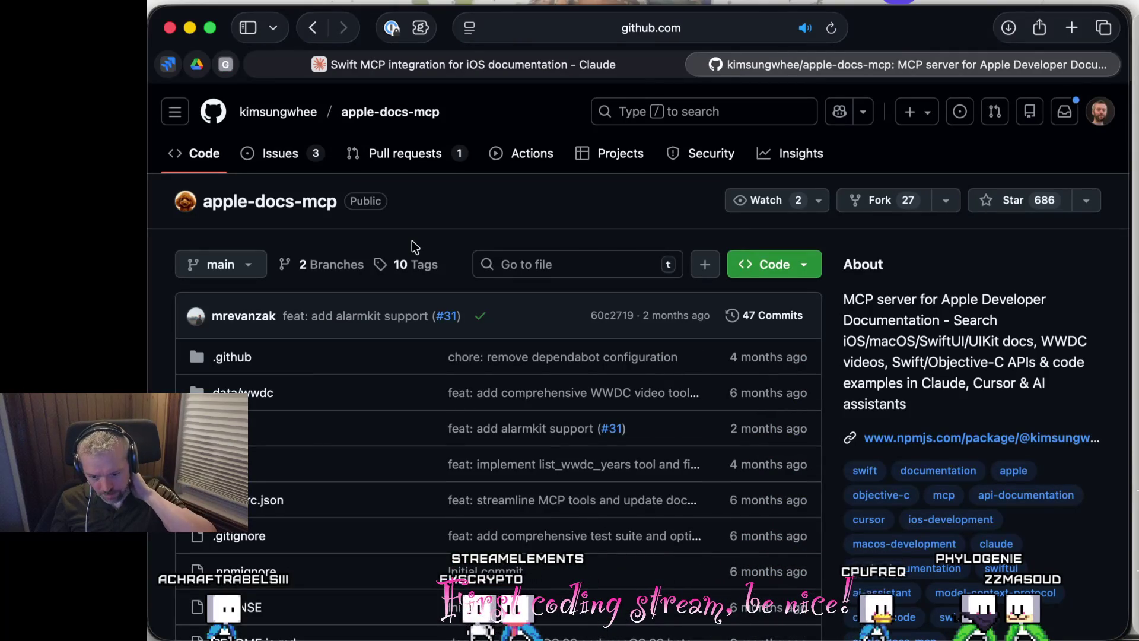
scroll(412, 241, "down", 5)
scroll(412, 240, "down", 15)
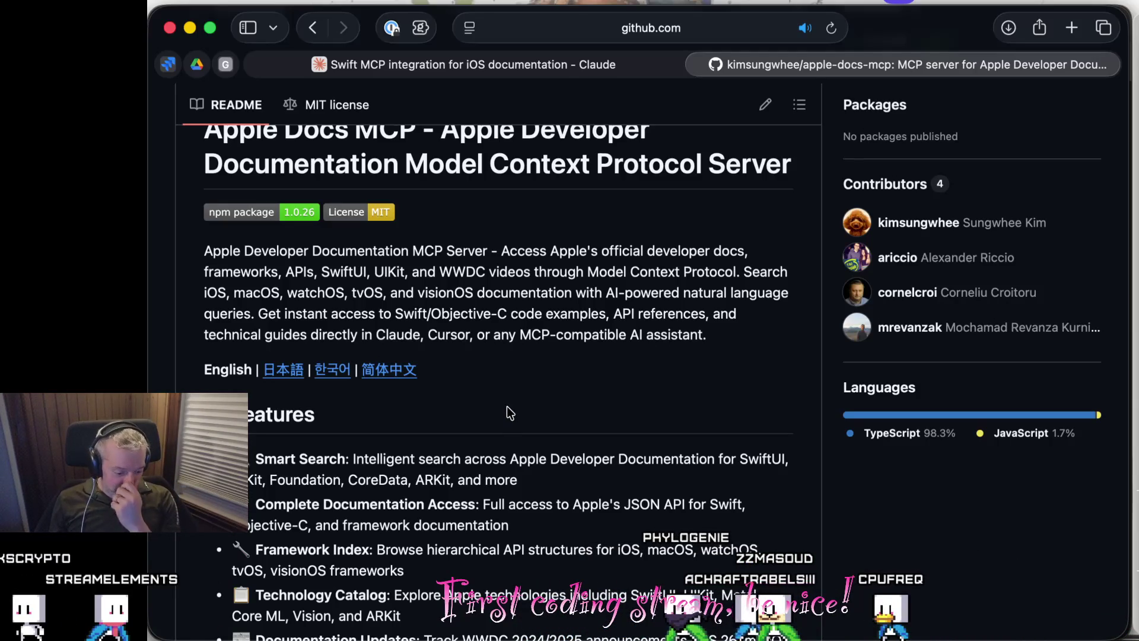
Scroll the apple-docs-mcp README down to Installation and expand the Claude Code install entry.
scroll(507, 406, "down", 3)
scroll(507, 405, "down", 1)
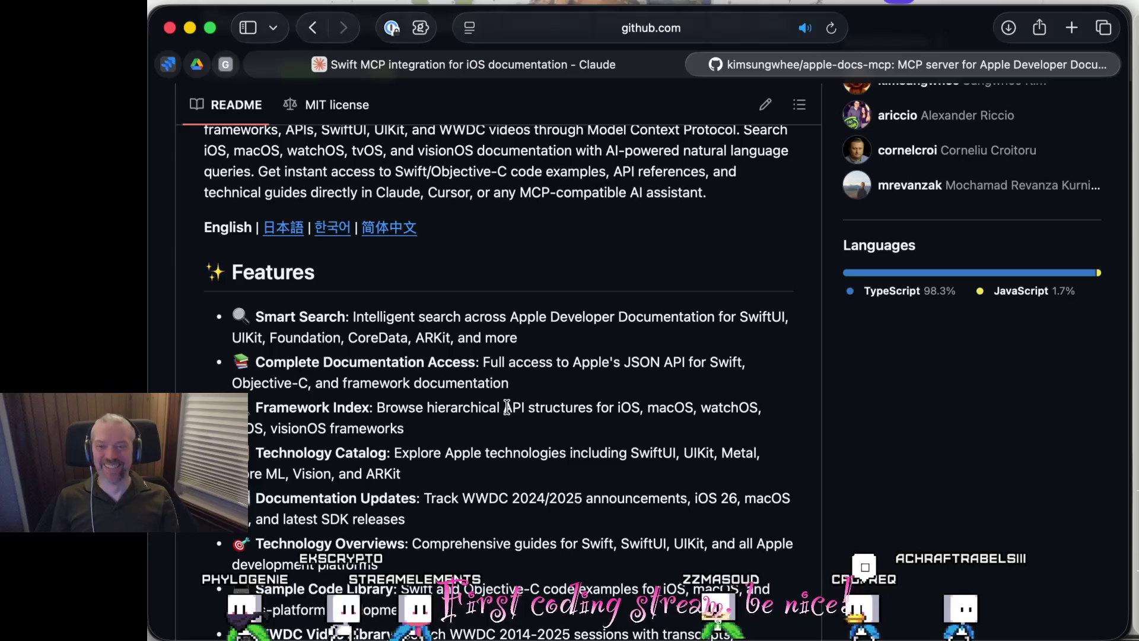
scroll(507, 408, "down", 3)
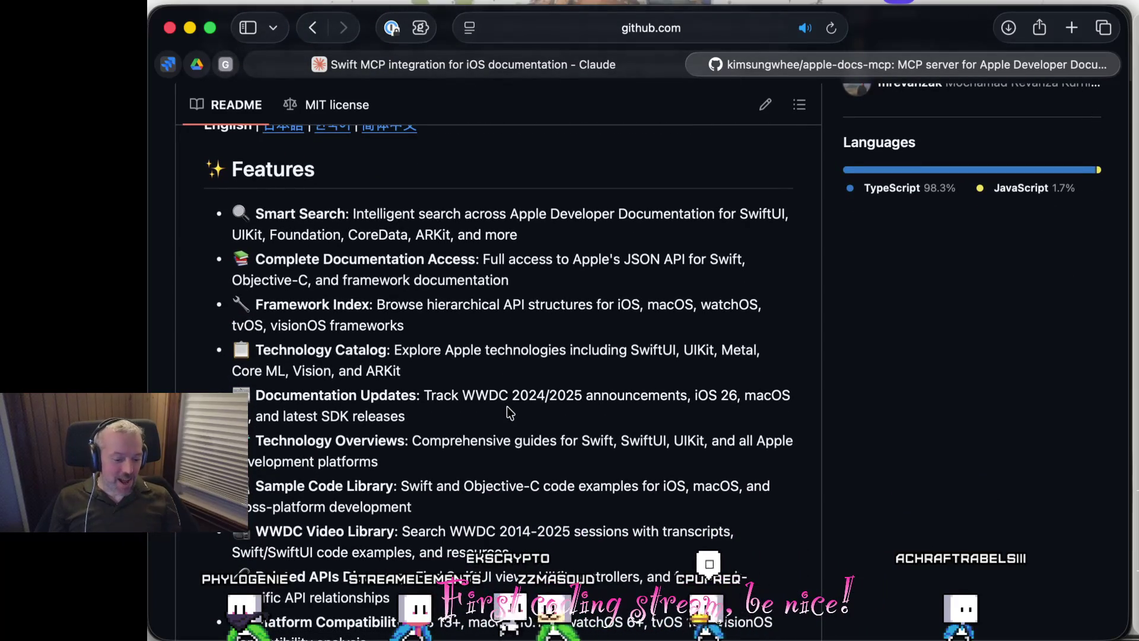
scroll(508, 409, "down", 1)
scroll(509, 409, "down", 10)
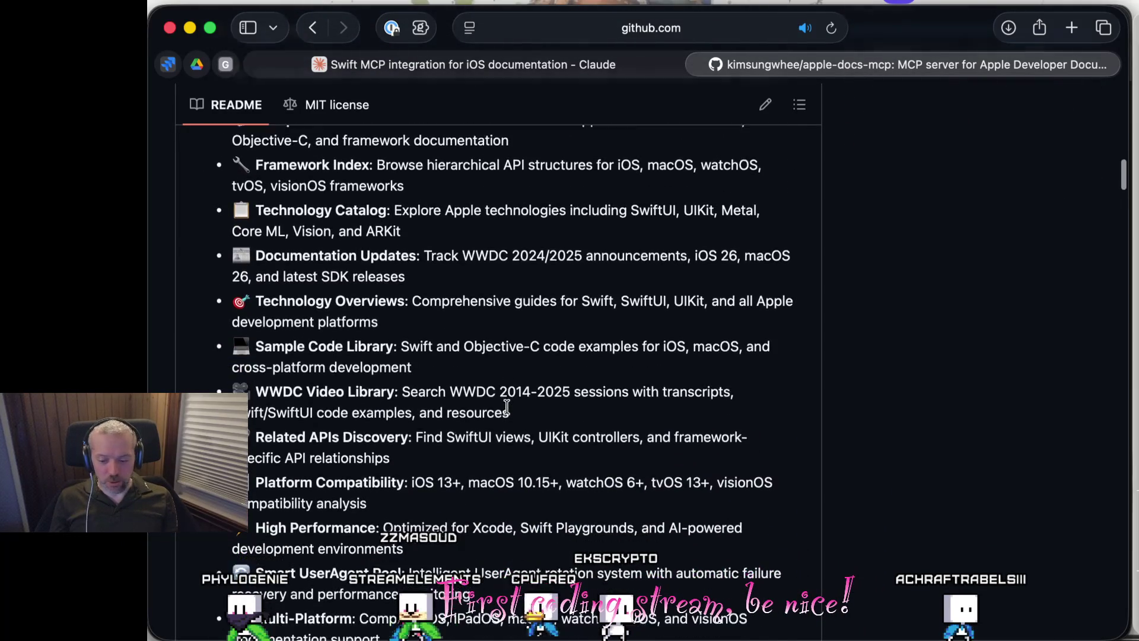
scroll(508, 409, "up", 10)
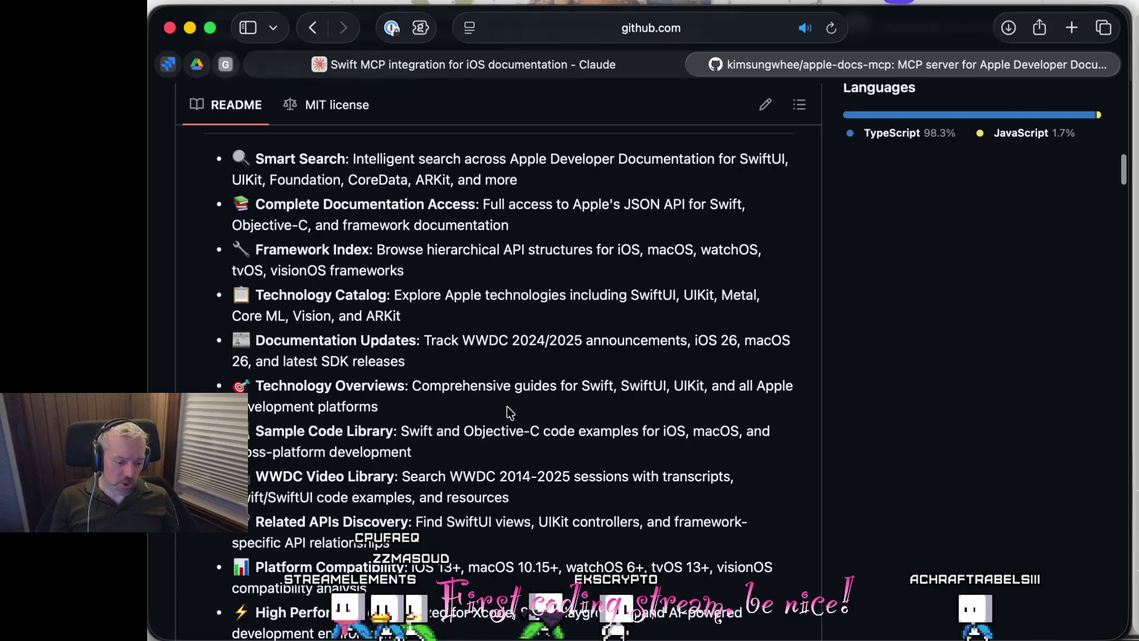
scroll(507, 406, "down", 1)
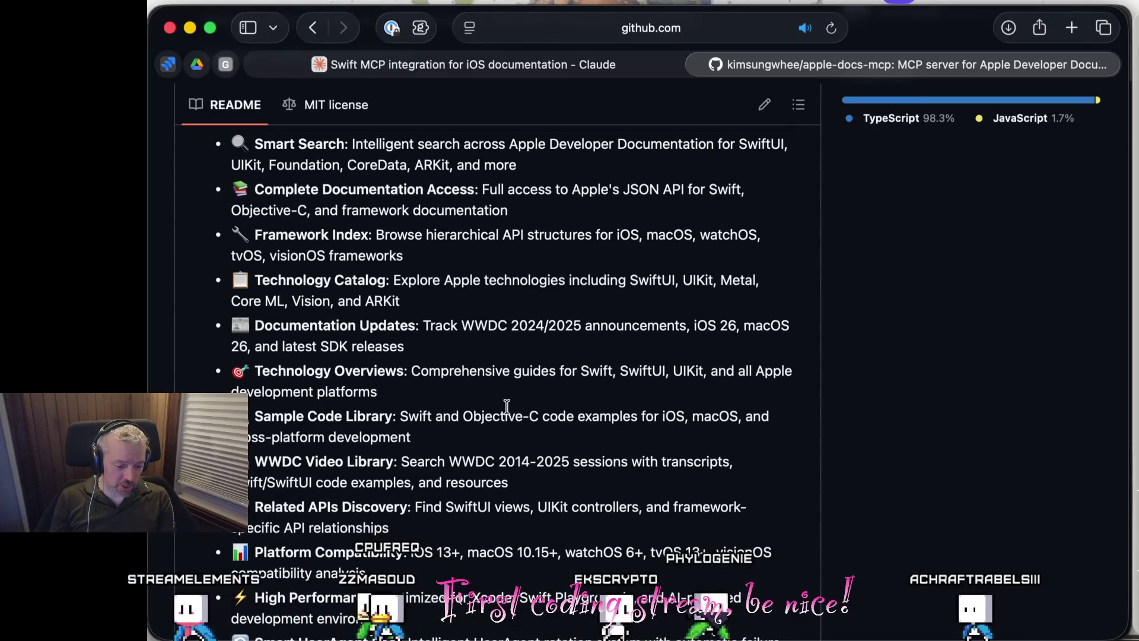
scroll(507, 406, "down", 5)
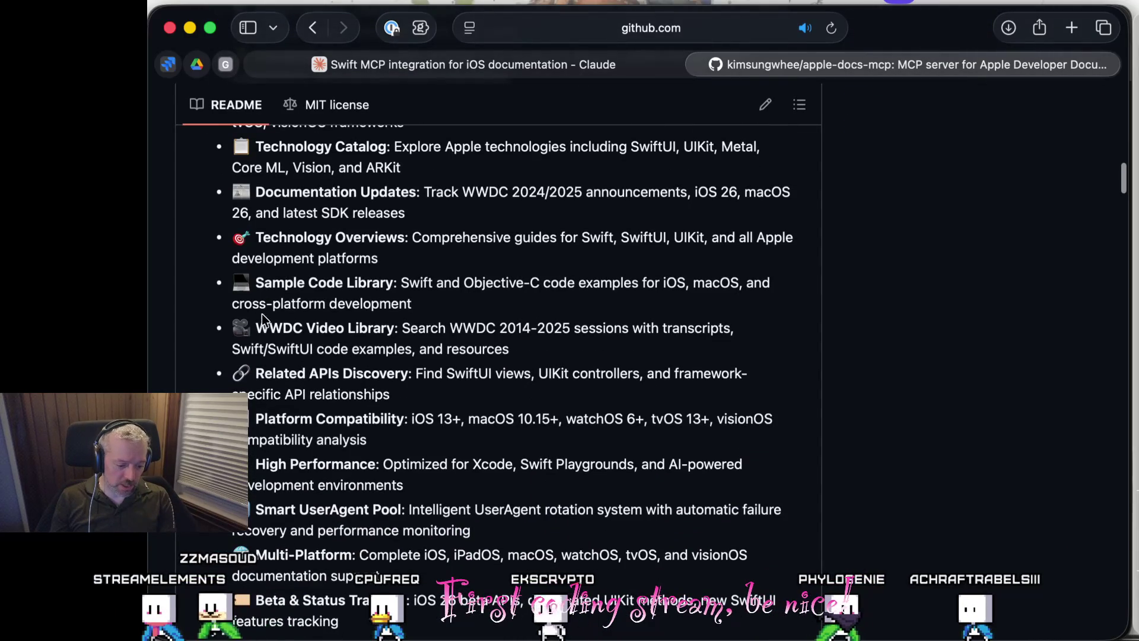
scroll(386, 343, "down", 4)
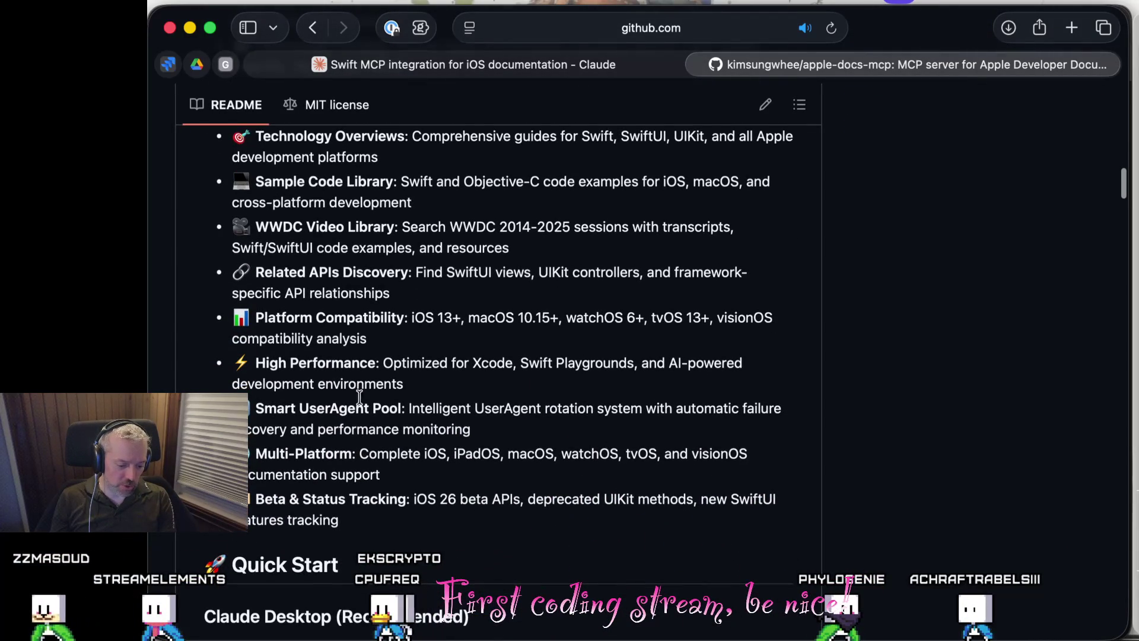
scroll(430, 485, "up", 15)
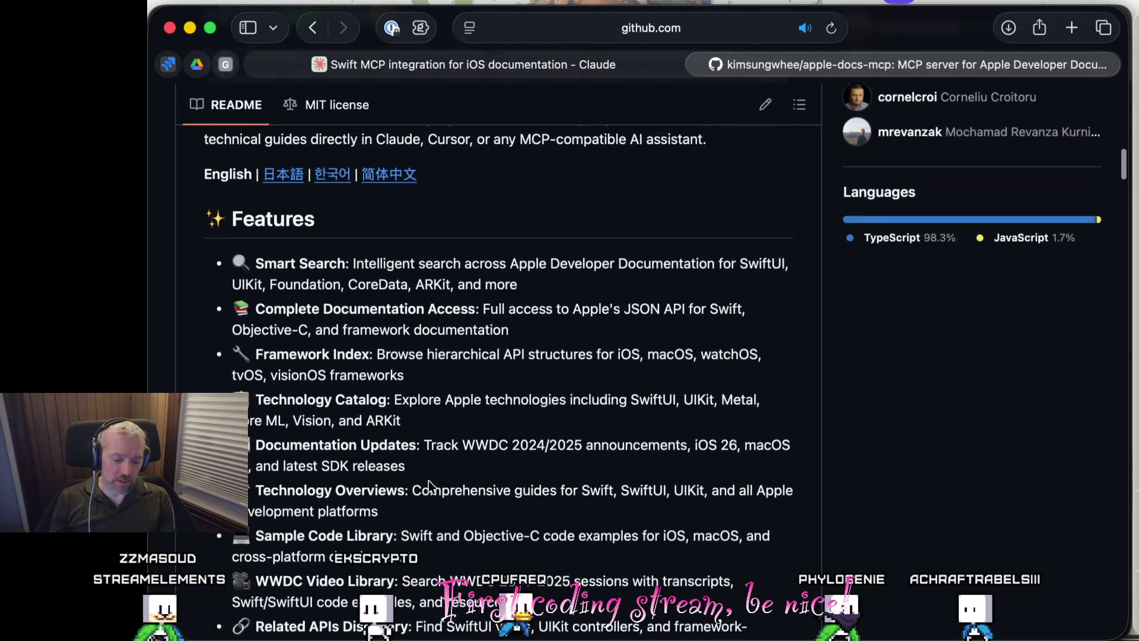
scroll(429, 481, "up", 4)
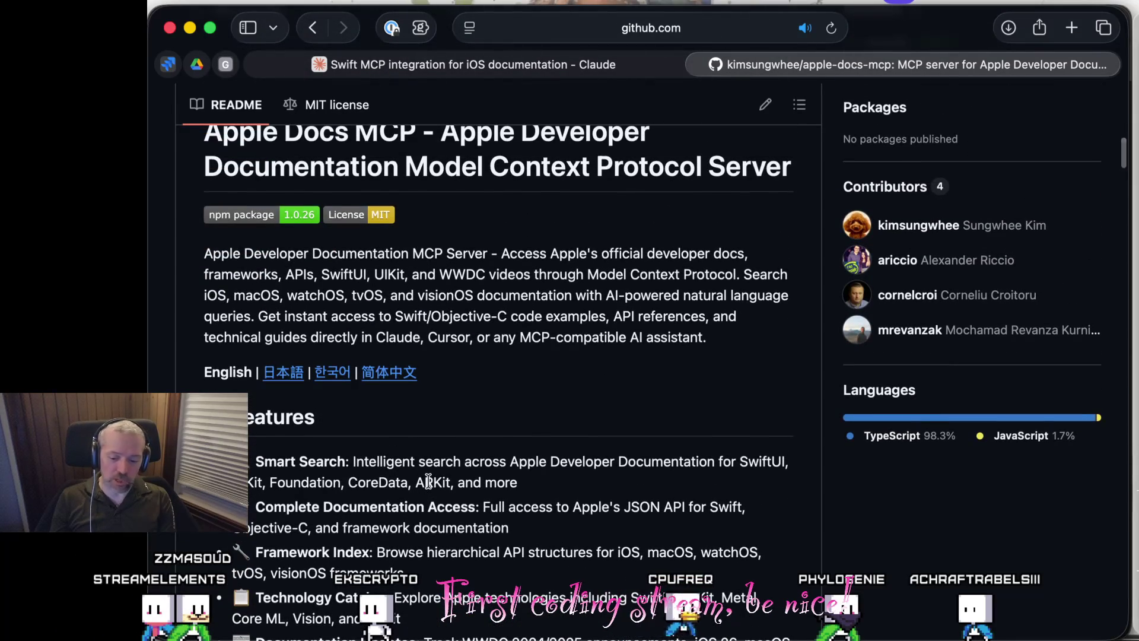
scroll(428, 480, "up", 3)
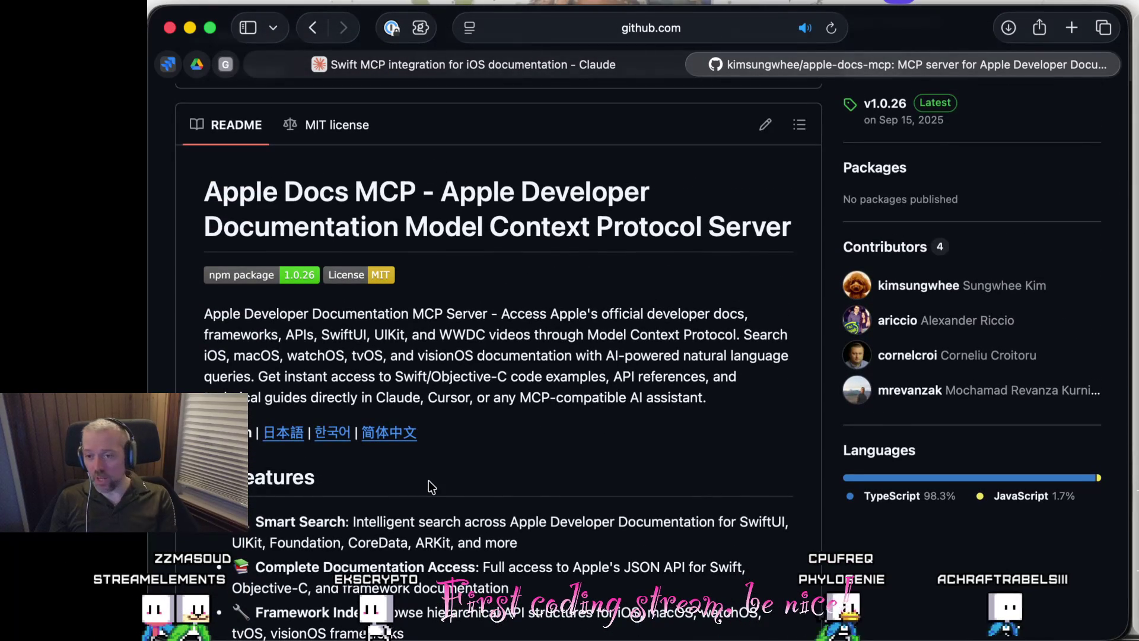
scroll(431, 487, "down", 15)
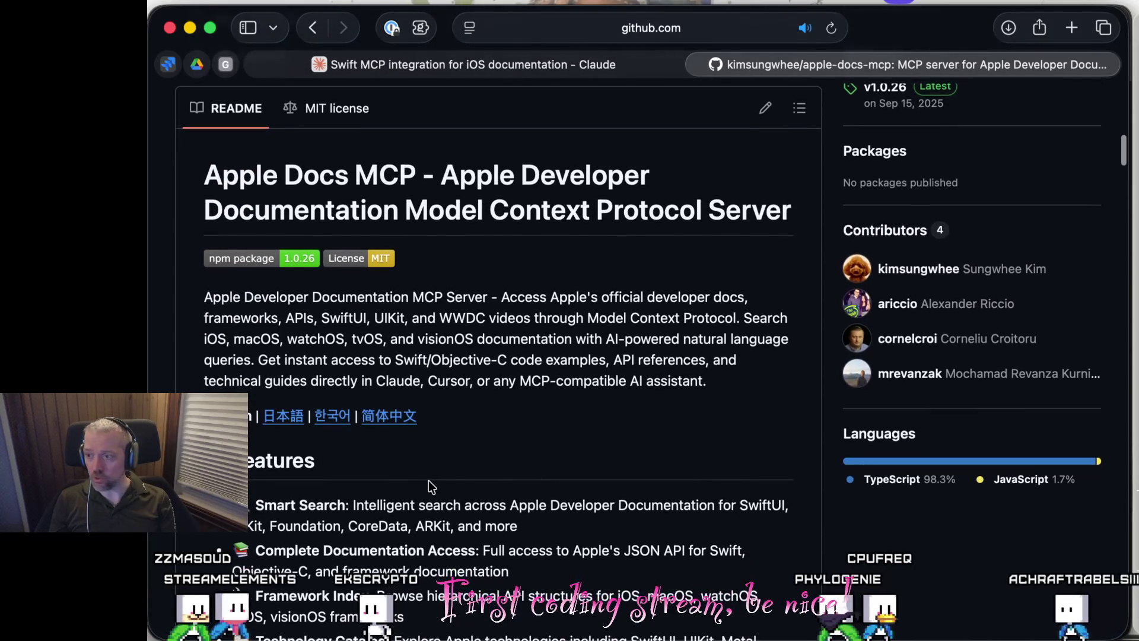
scroll(432, 486, "down", 20)
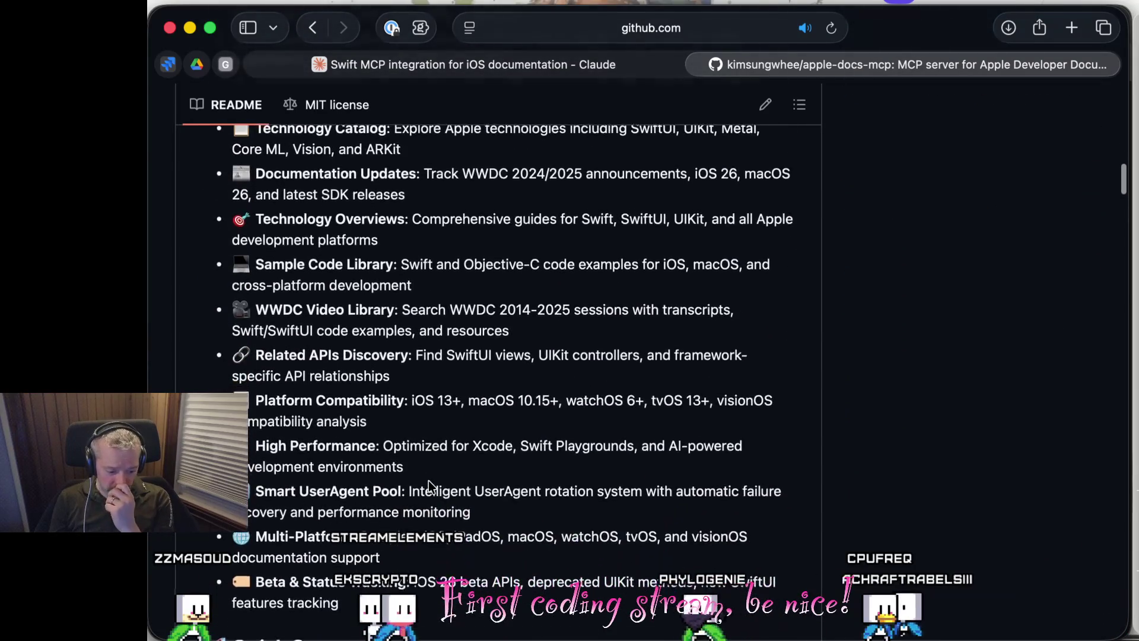
scroll(431, 486, "down", 10)
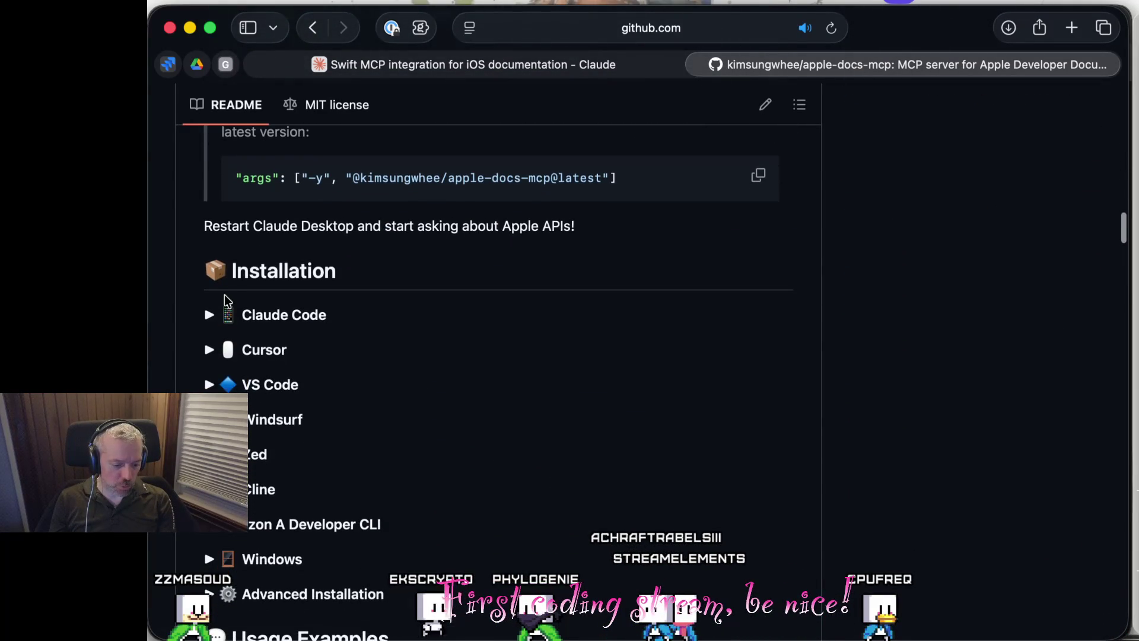
scroll(276, 341, "down", 3)
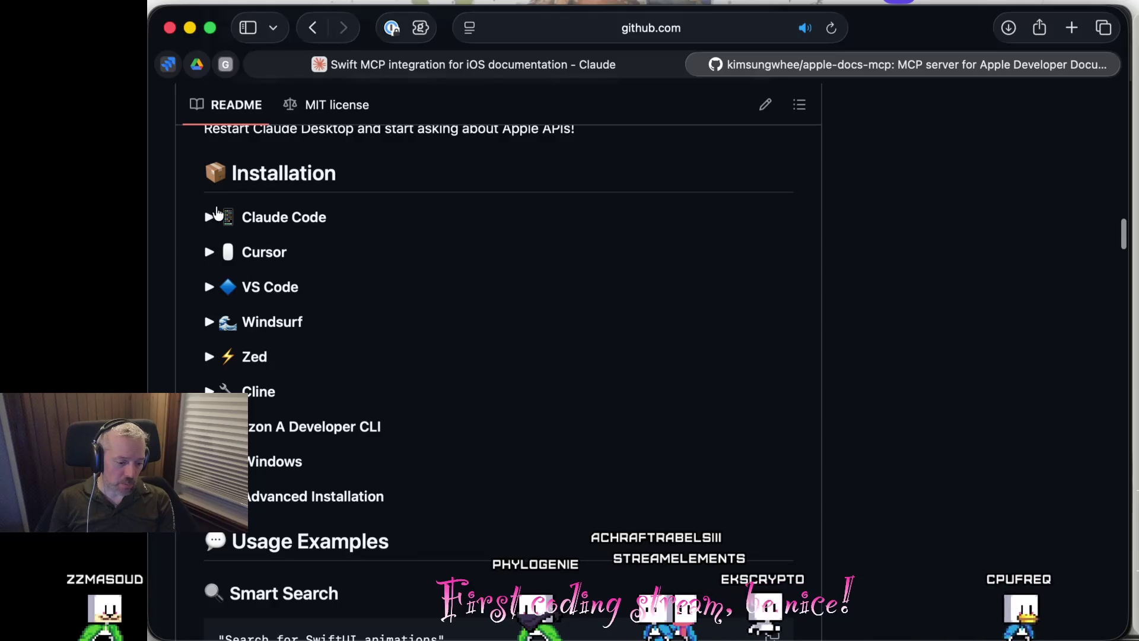
left_click(208, 218)
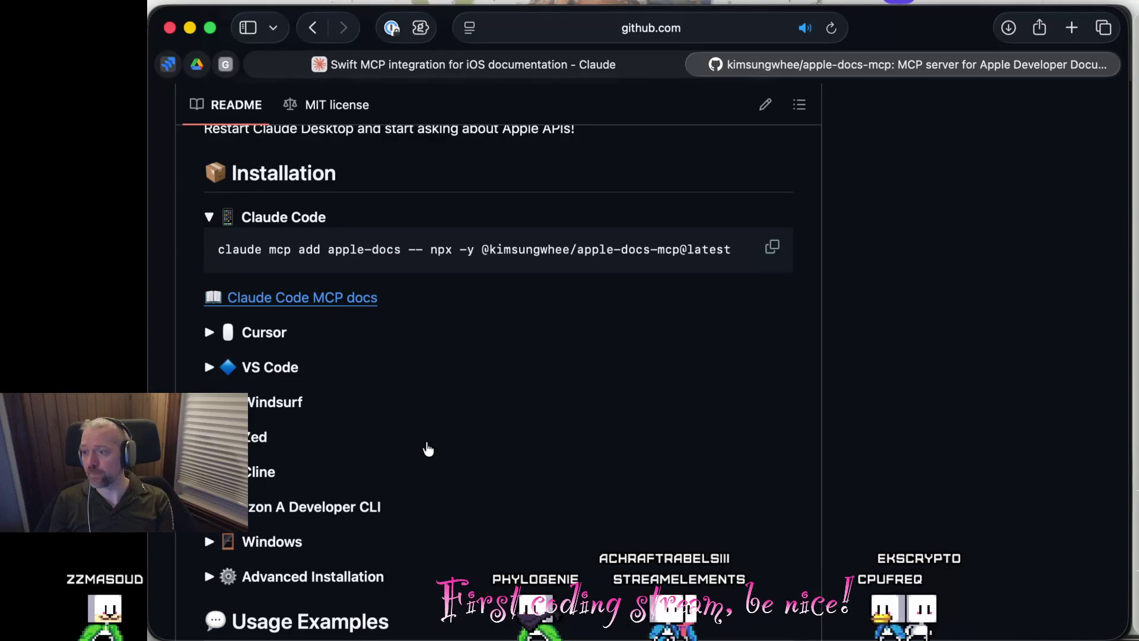
Scroll back up to the repository header showing 686 stars, 27 forks and MIT license.
scroll(427, 449, "up", 20)
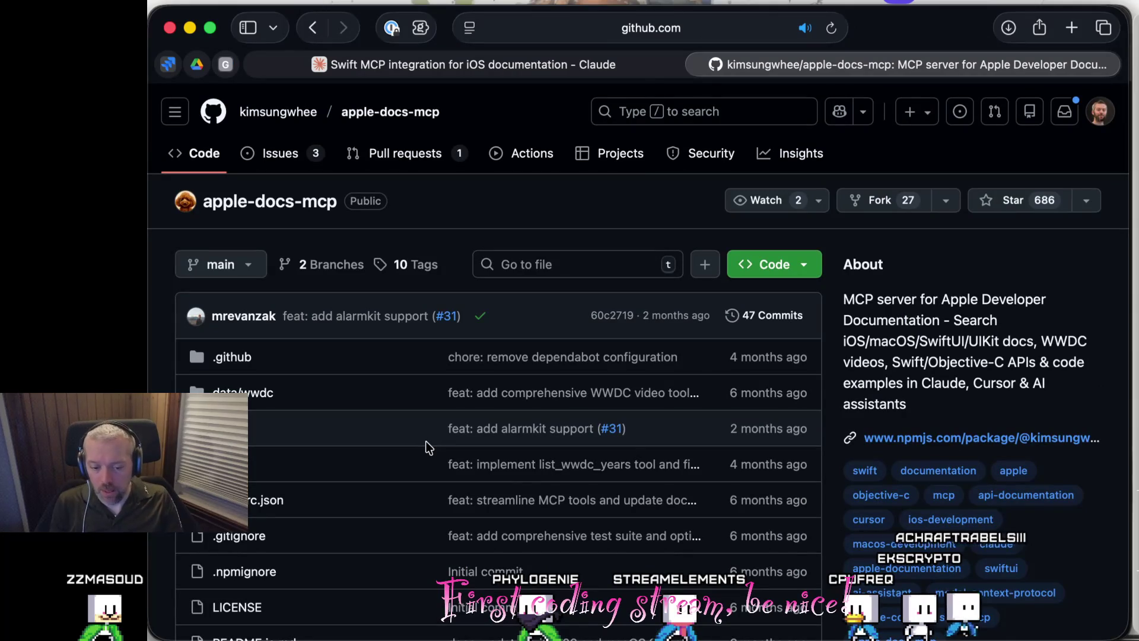
Switch to the 'Swift MCP integration for iOS documentation - Claude' tab.
left_click(613, 59)
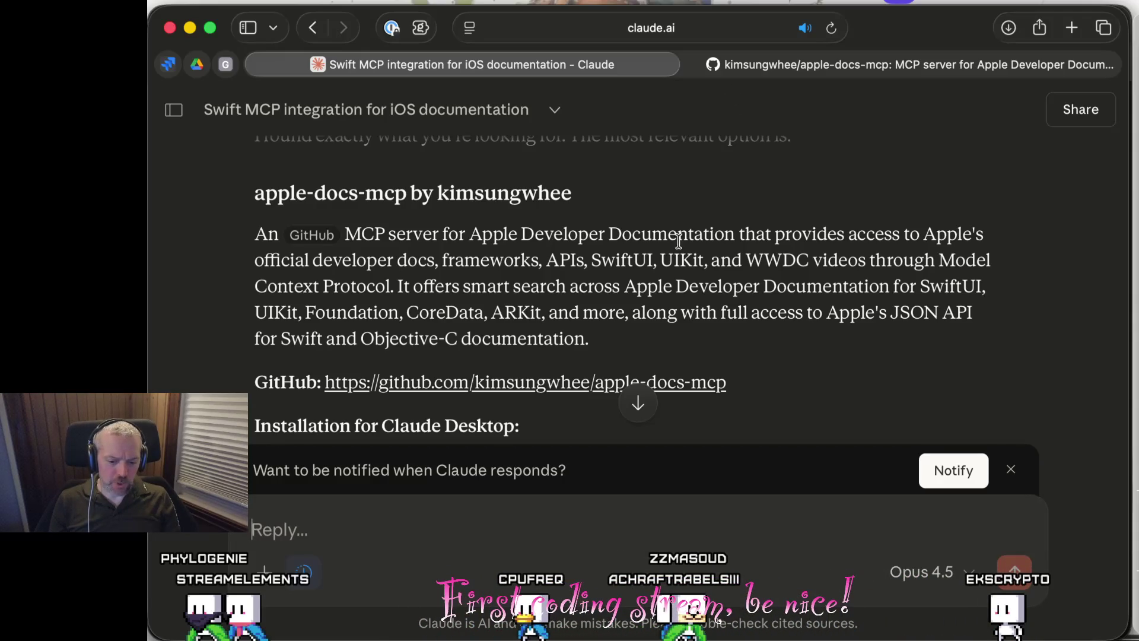
Scroll up the Claude conversation toward the original Swift/Apple MCP question.
scroll(676, 237, "up", 10)
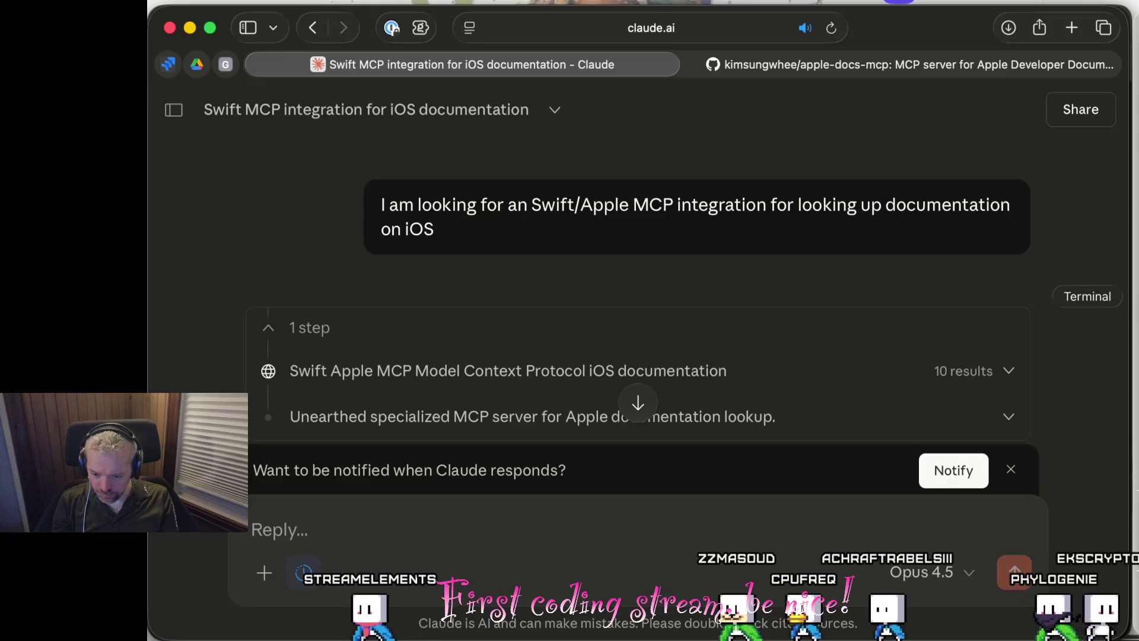
Bring the Claude Code terminal in Hidden Dashes forward and start typing the /sec command.
left_click(1130, 297)
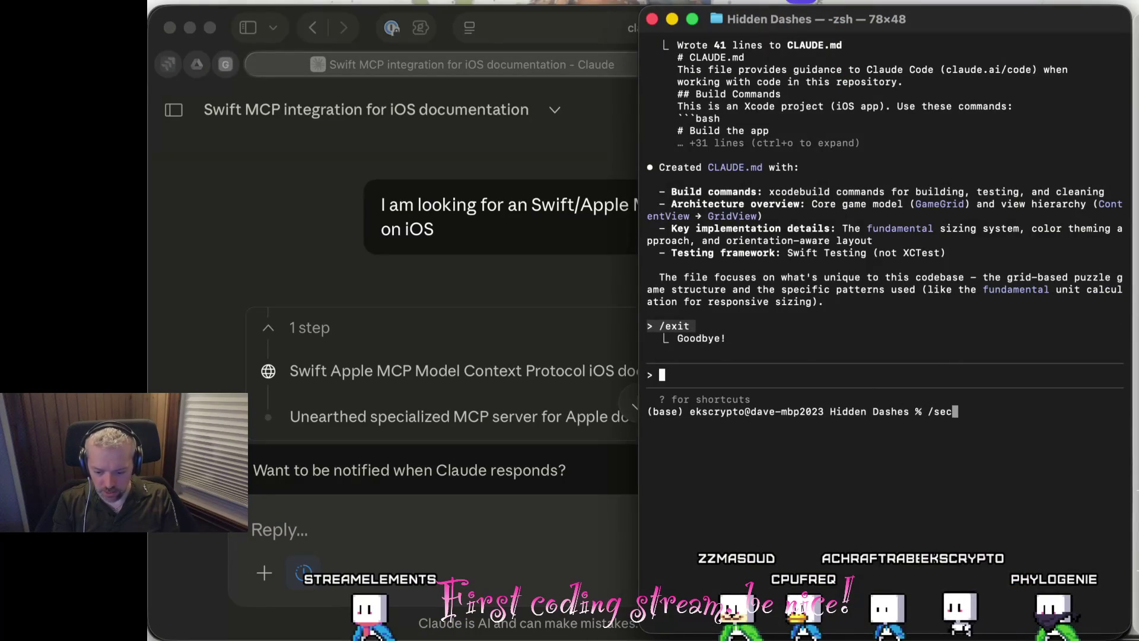
type("claude")
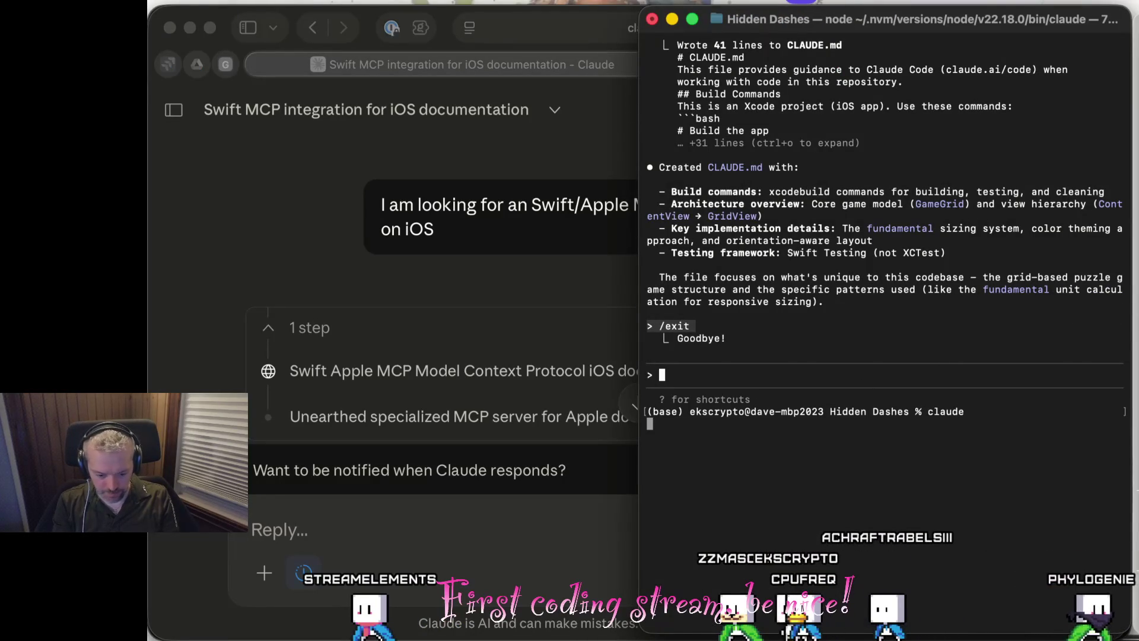
type("/sec")
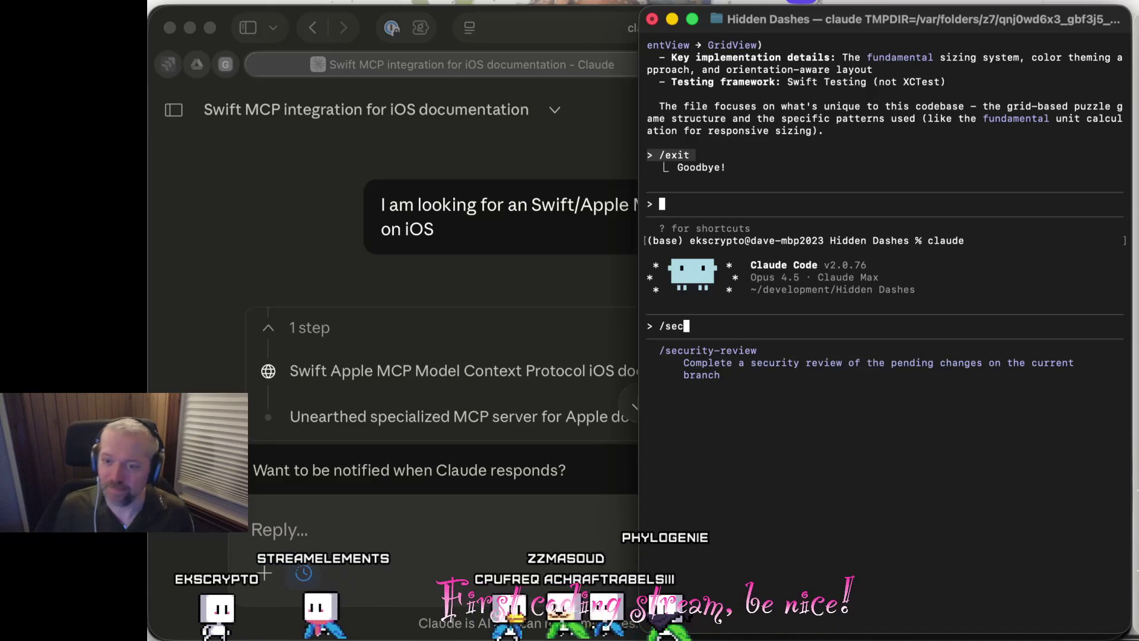
Open kagi.com in Safari and search 'Give me a funny joke to end stream'.
left_click(489, 126)
left_click(542, 20)
type("kagi.com")
key("Return")
type("Give me a fu")
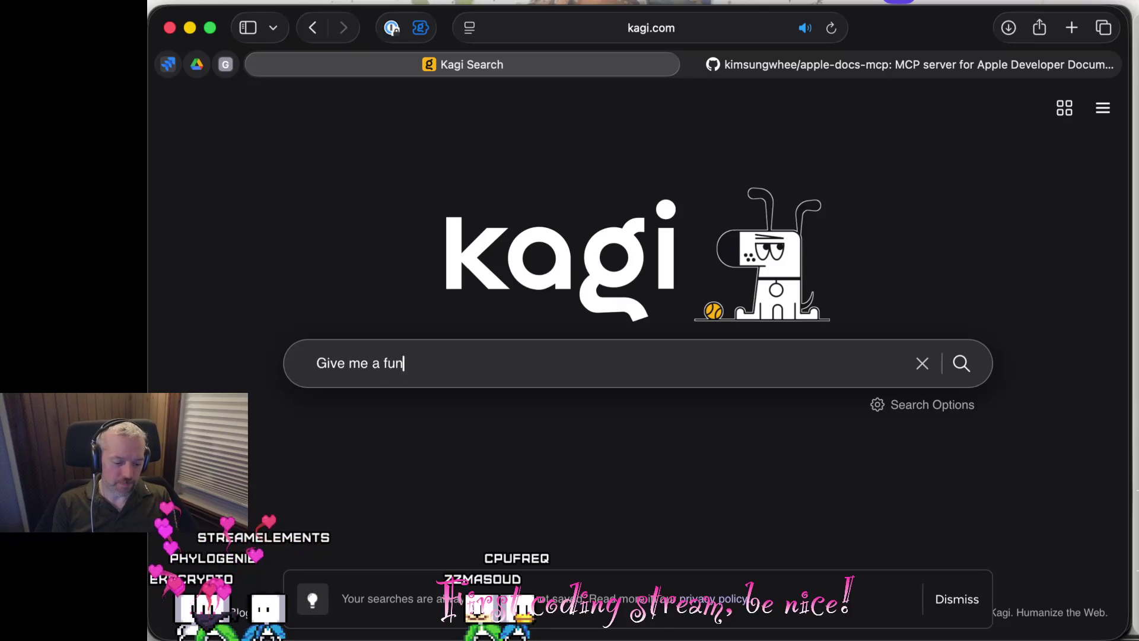
type("ny joke to end ")
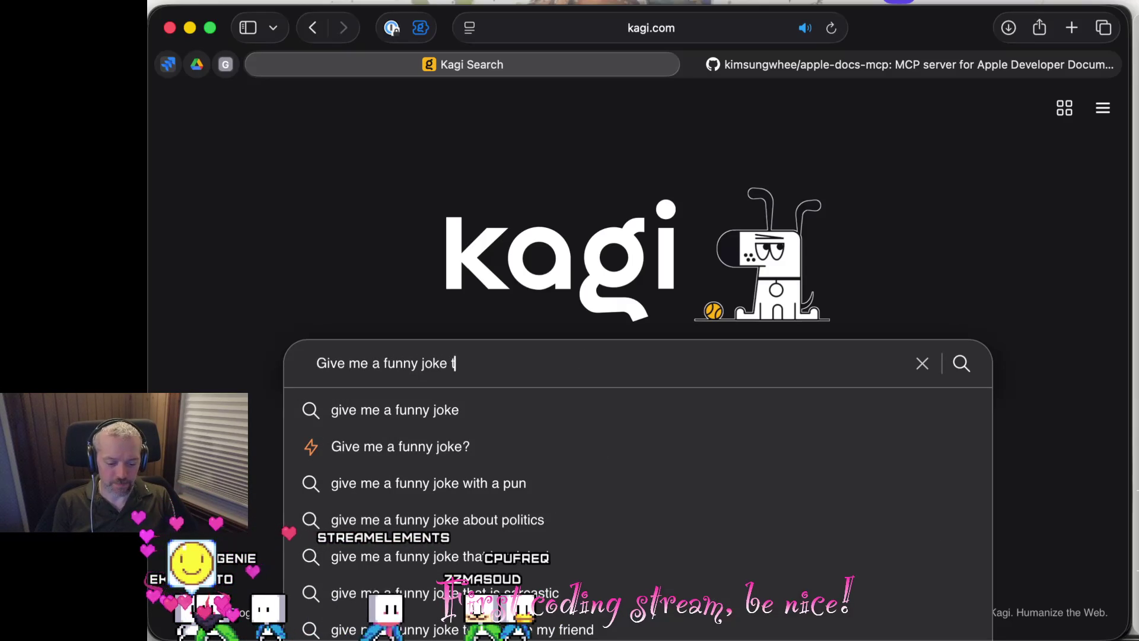
type("stream")
key("Return")
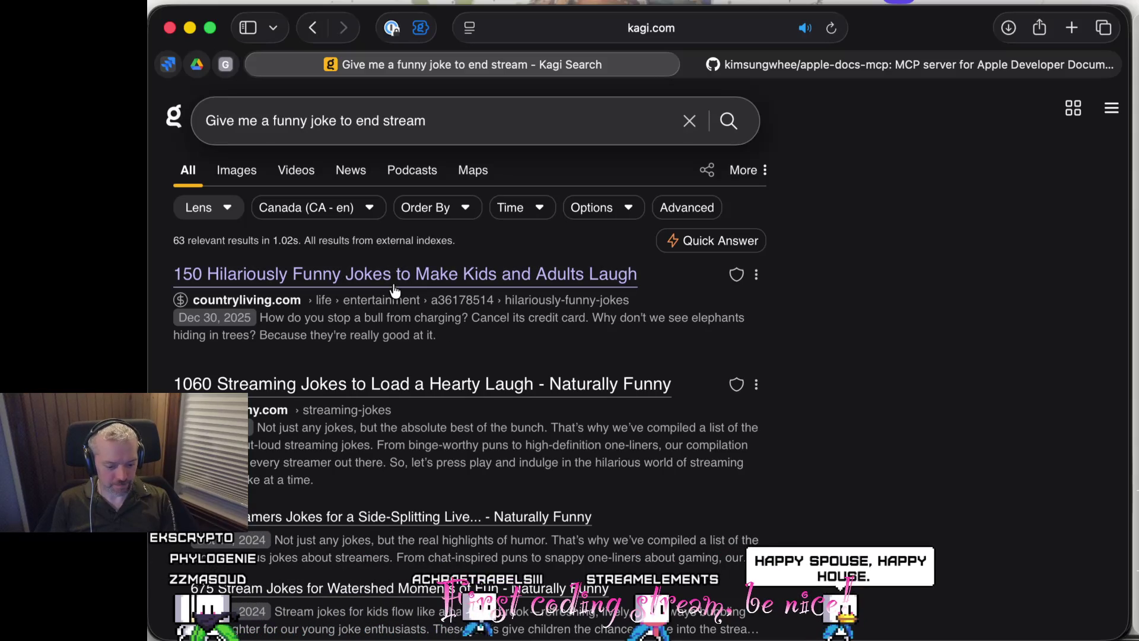
Read a joke in the Naturally Funny streamers jokes article, then close that tab.
left_click(342, 525)
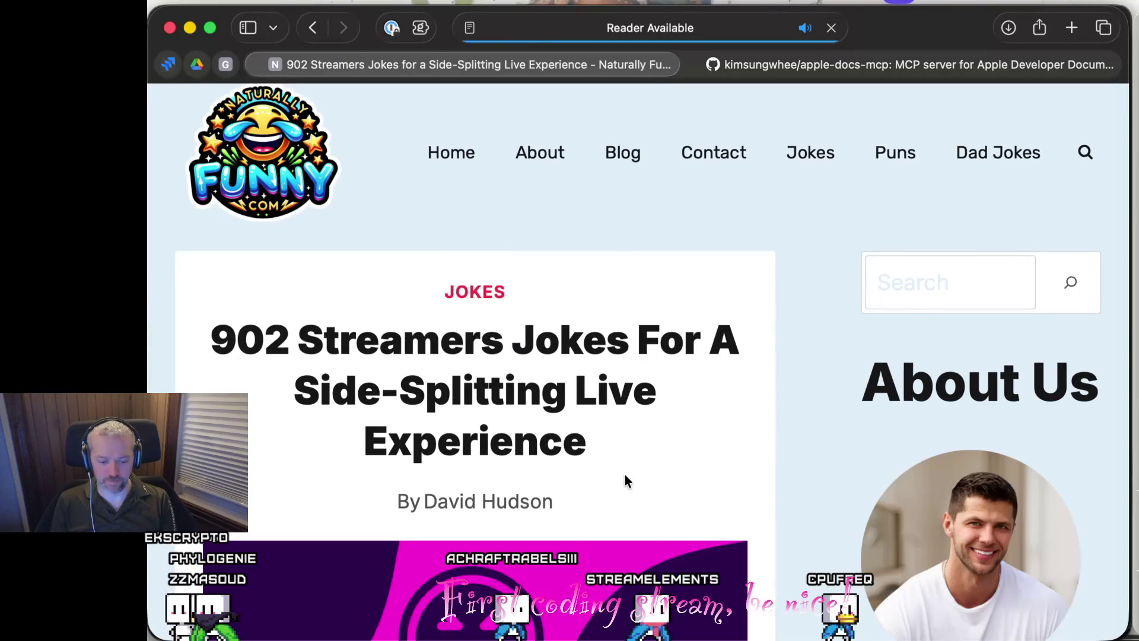
scroll(624, 475, "down", 15)
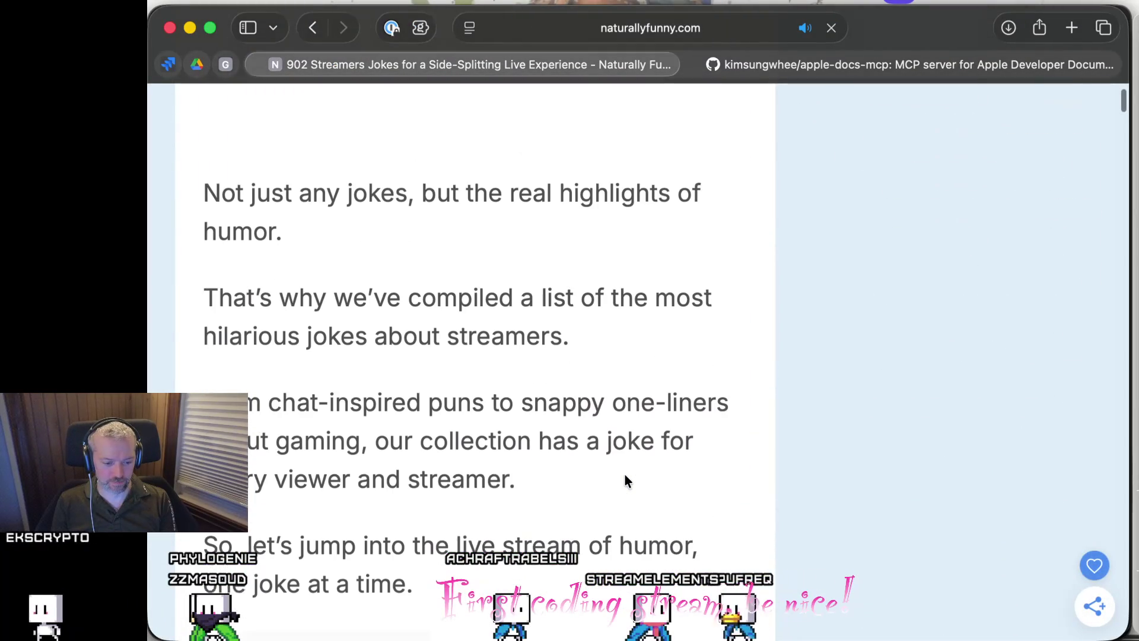
scroll(626, 480, "down", 9)
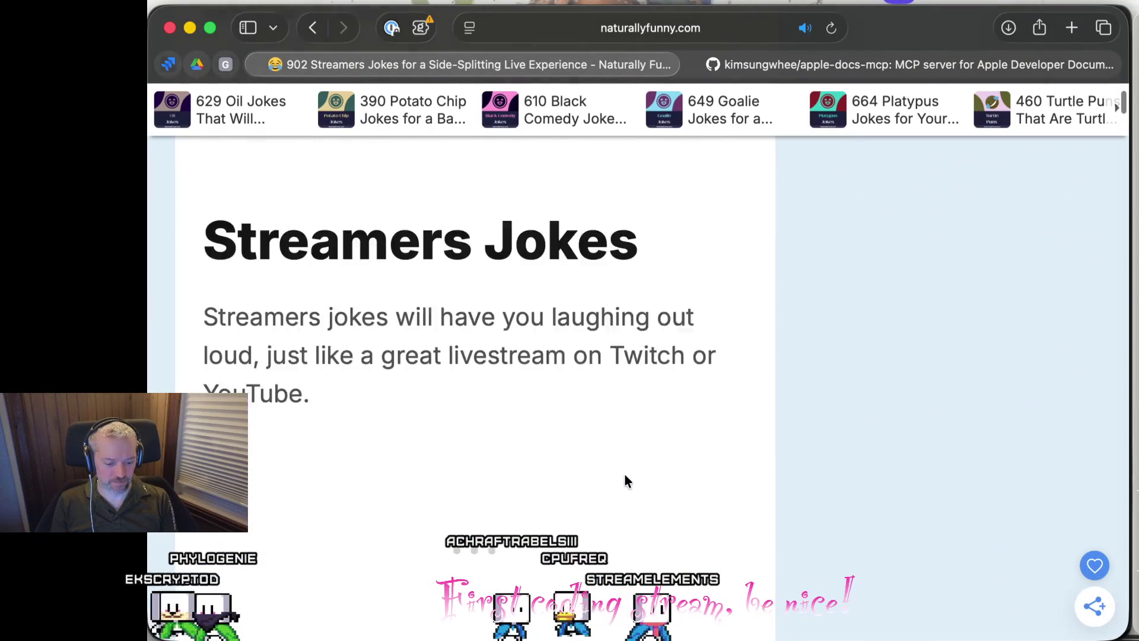
scroll(626, 481, "down", 10)
scroll(624, 475, "down", 5)
scroll(624, 473, "down", 7)
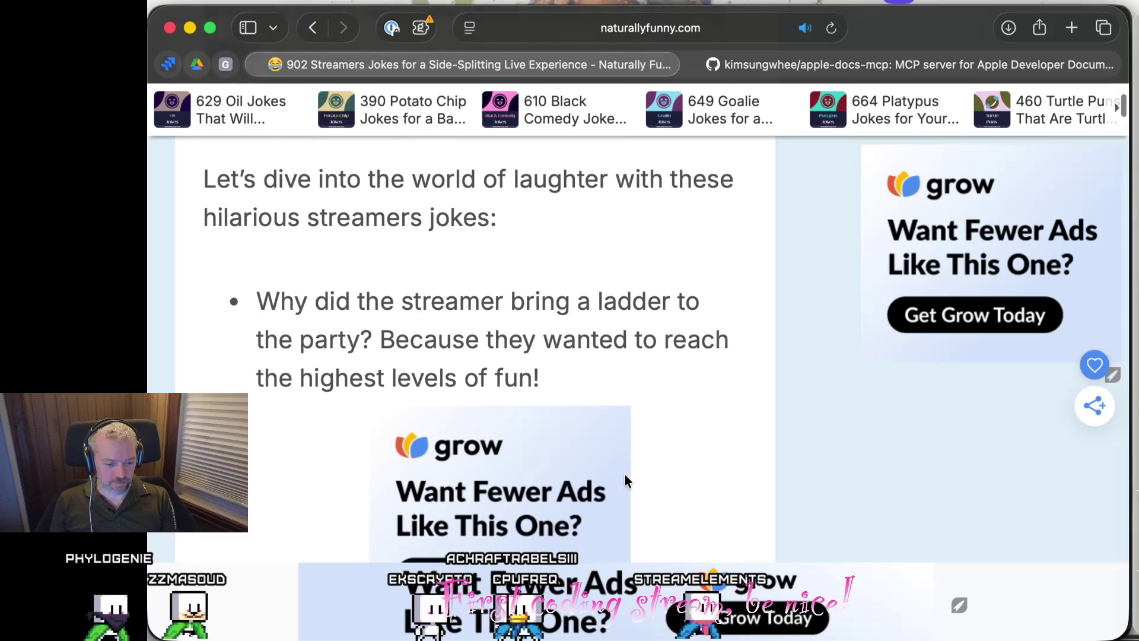
scroll(624, 479, "down", 1)
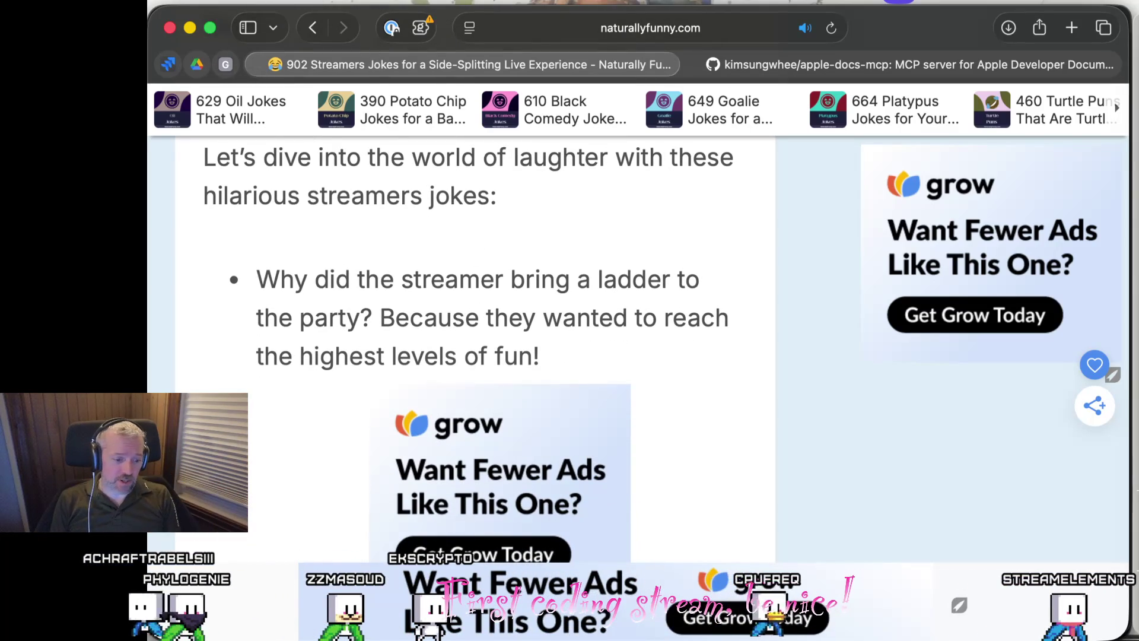
left_click(258, 64)
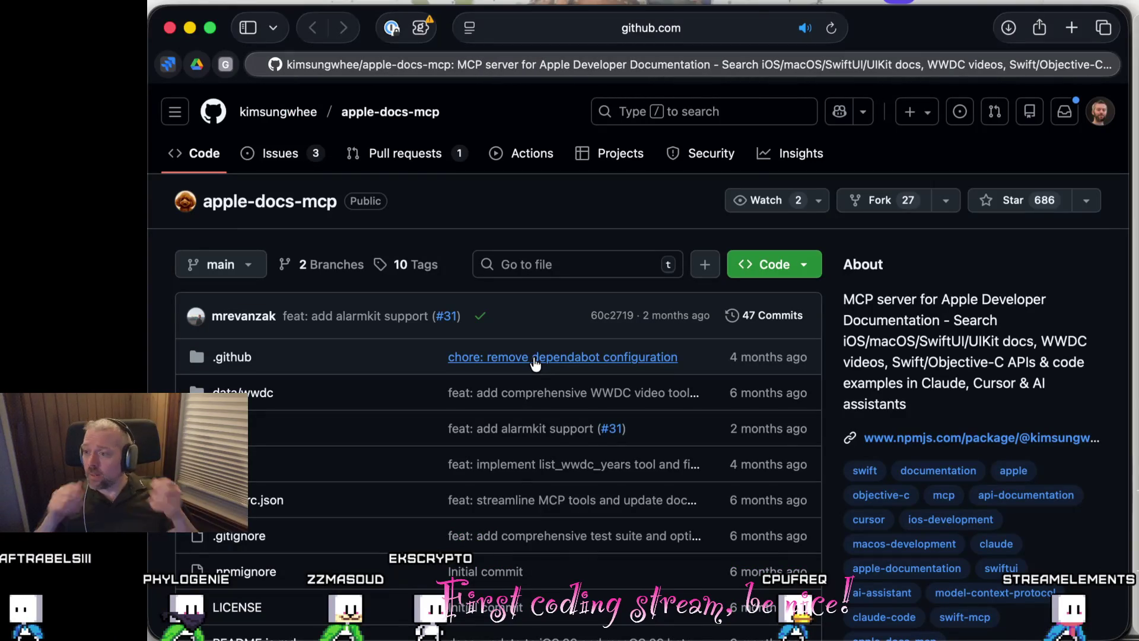